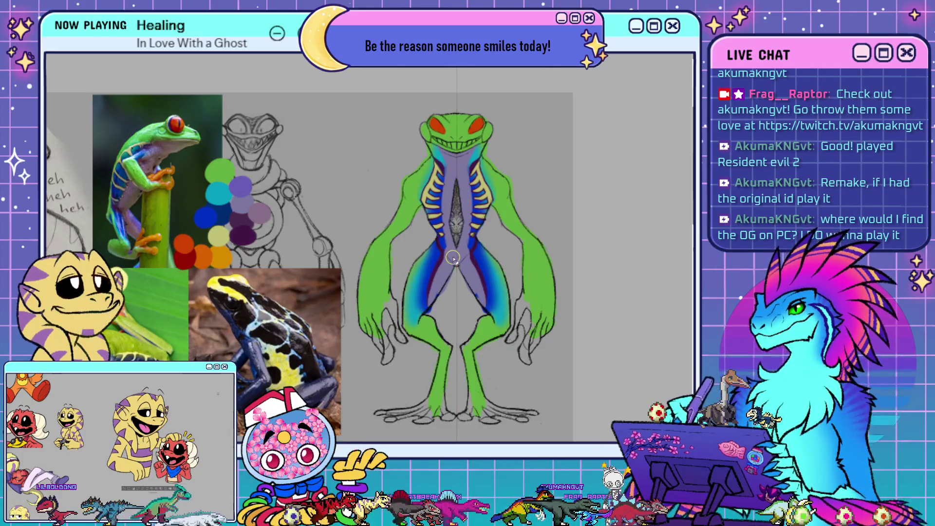
- Paint darker blue strokes along both inner legs near the centre line
left_click_drag(455, 252, 430, 306)
mouse_move(475, 253)
left_mouse_down()
mouse_move(449, 246)
mouse_move(463, 275)
left_mouse_up()
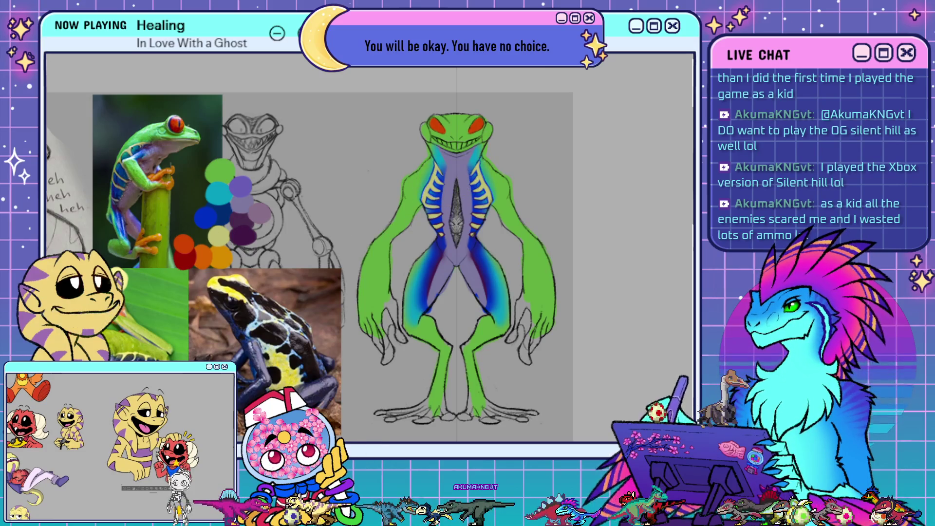
- Brush light cyan over both shoulders and upper chest, and teal beside the rib stripes
left_click_drag(431, 178, 415, 219)
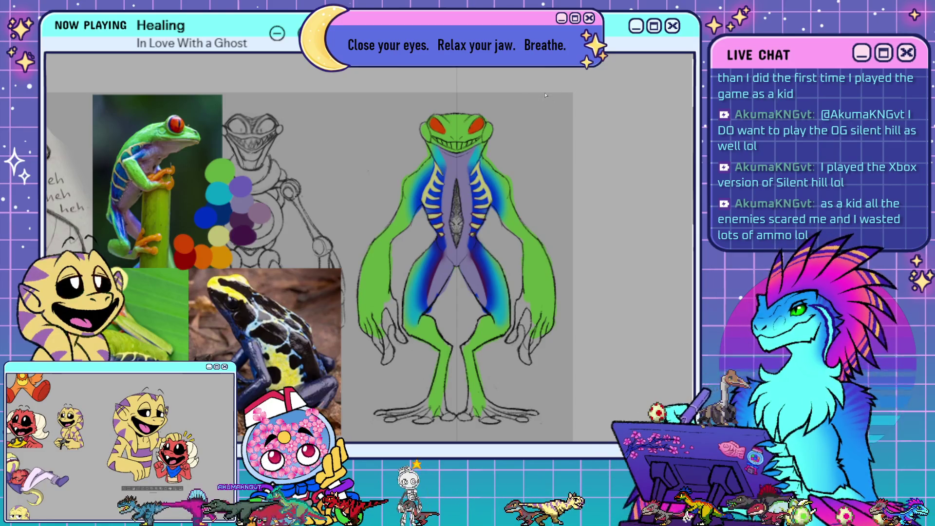
left_click_drag(422, 214, 431, 168)
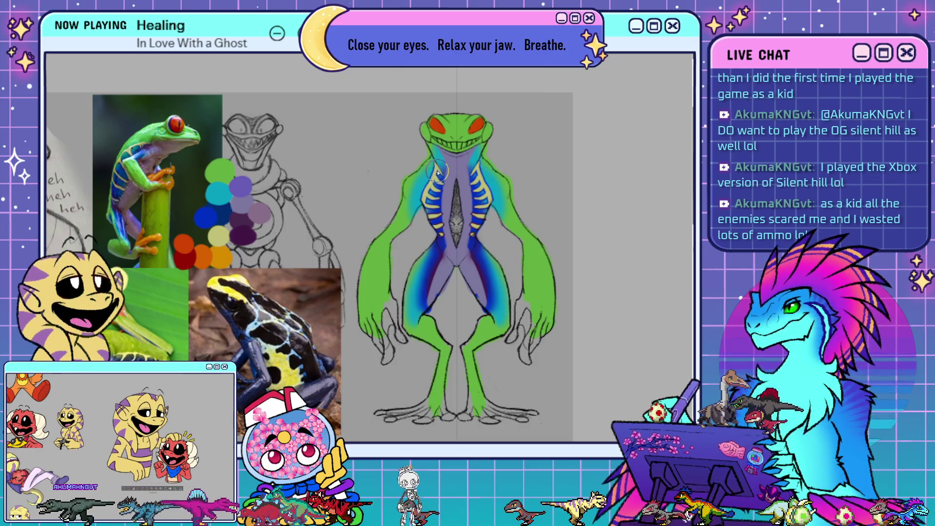
mouse_move(422, 214)
left_mouse_down()
mouse_move(440, 195)
mouse_move(423, 214)
left_mouse_up()
left_click_drag(436, 168, 438, 232)
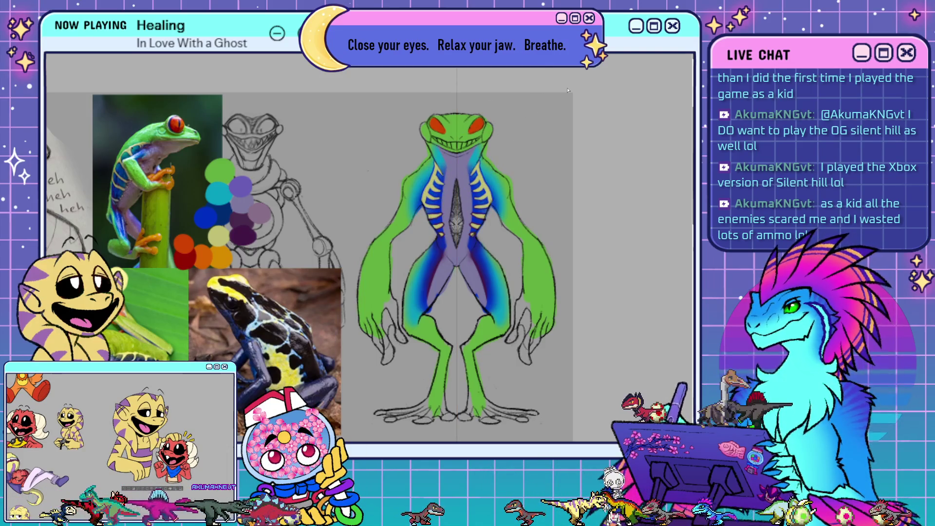
left_click_drag(441, 176, 420, 211)
left_click_drag(424, 171, 422, 212)
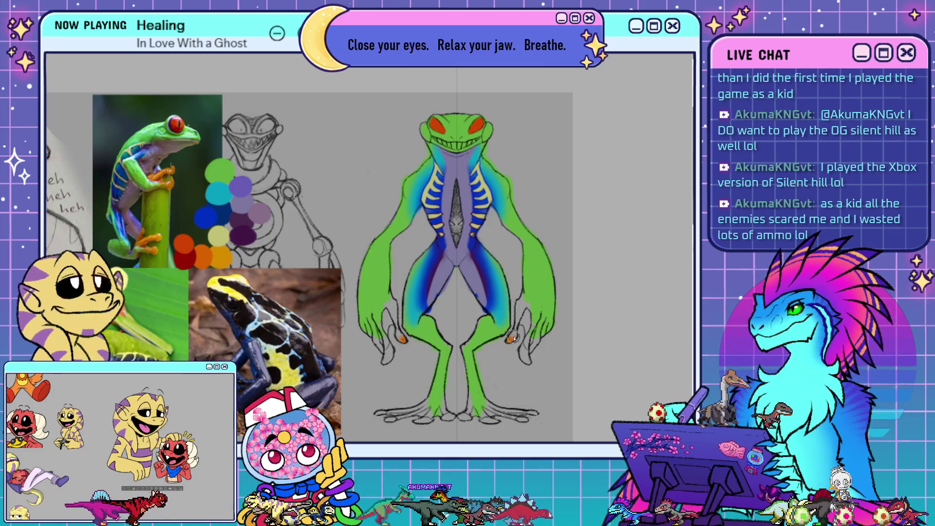
- Paint both hands and feet orange, adding darker touch-up marks on the fingers and toes
mouse_move(515, 333)
left_mouse_down()
mouse_move(510, 342)
mouse_move(522, 295)
left_mouse_up()
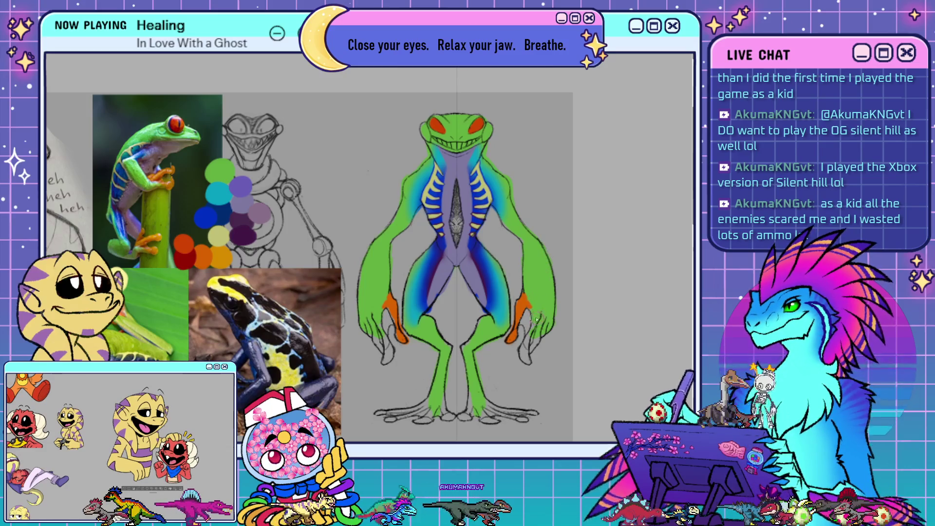
left_click_drag(525, 345, 522, 358)
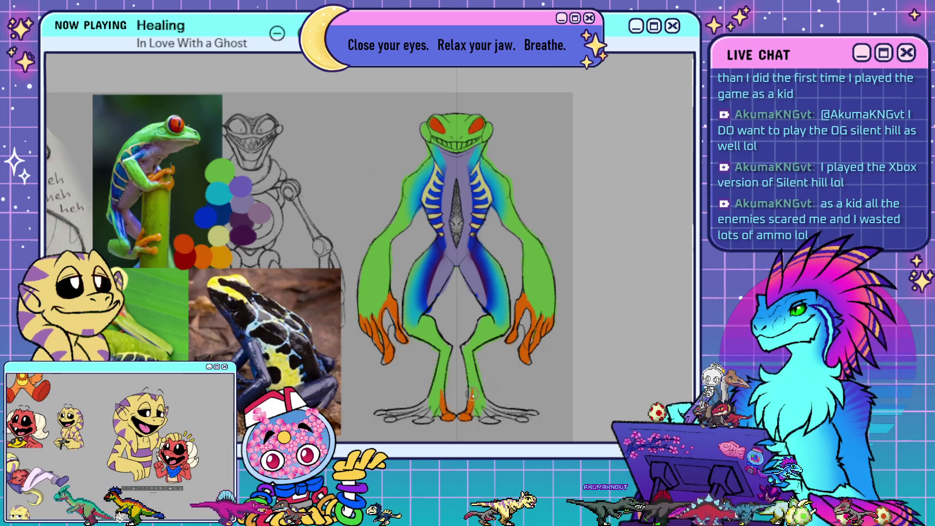
mouse_move(471, 396)
left_mouse_down()
mouse_move(468, 417)
mouse_move(470, 388)
left_mouse_up()
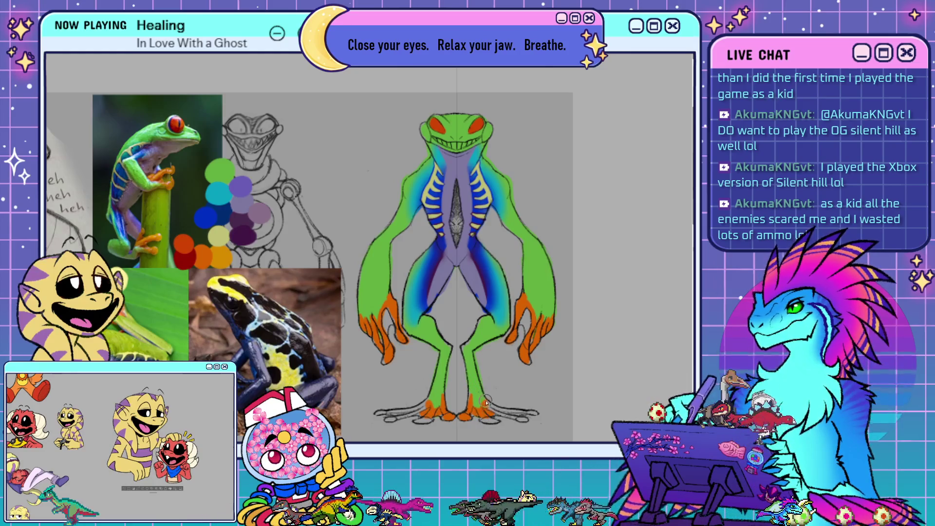
left_click_drag(490, 417, 482, 420)
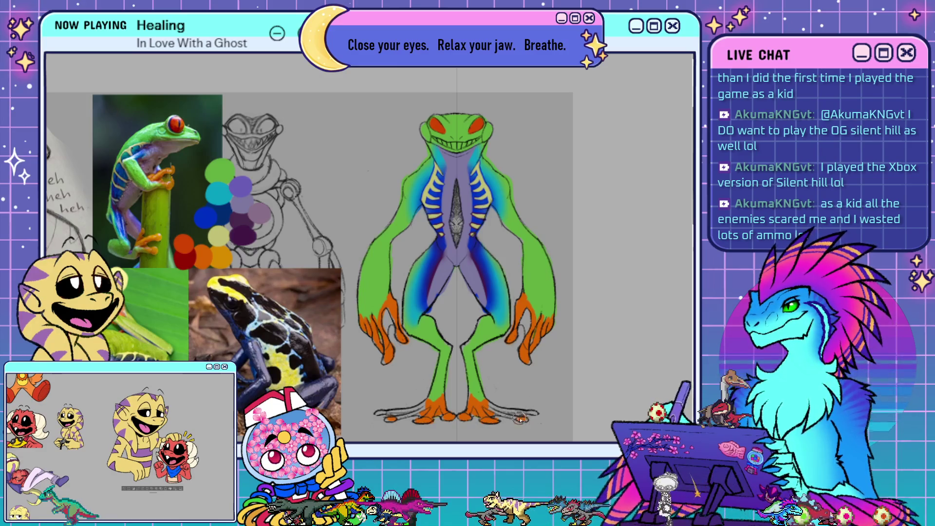
left_click_drag(534, 412, 513, 417)
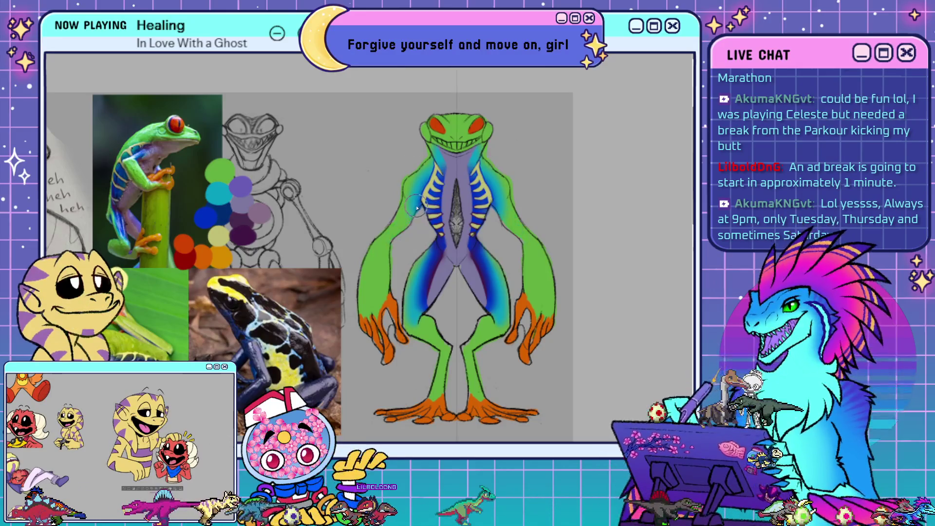
- Darken the blue along both arms' outer edges, then add light strokes on the arms and hands
left_click_drag(393, 242, 392, 290)
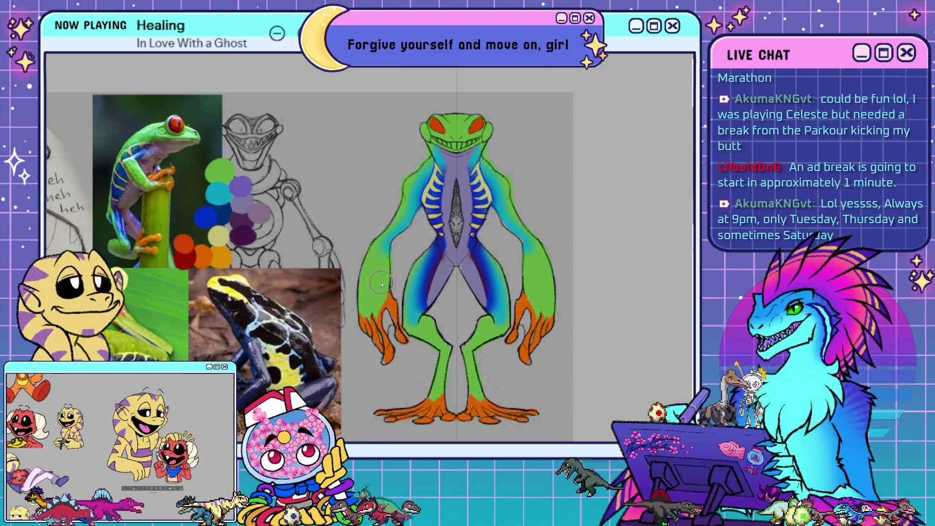
left_click_drag(392, 307, 393, 241)
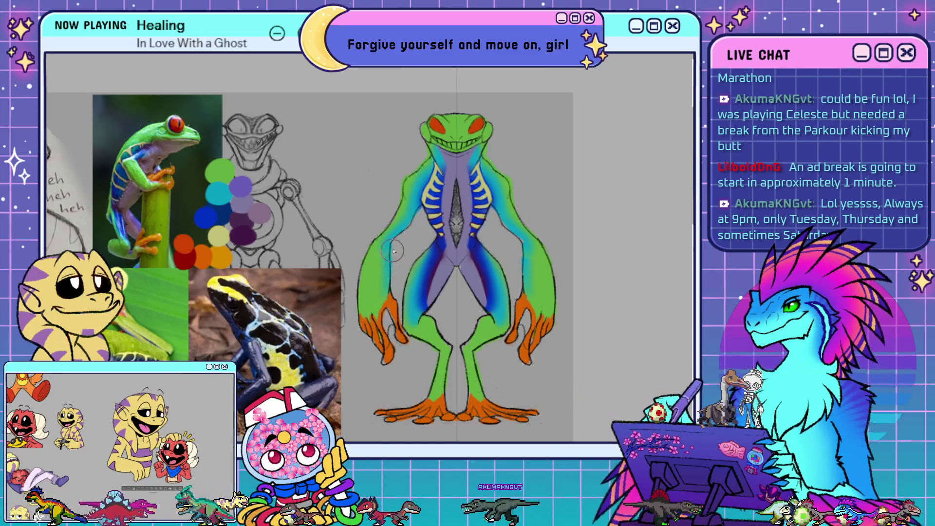
left_click_drag(382, 305, 378, 251)
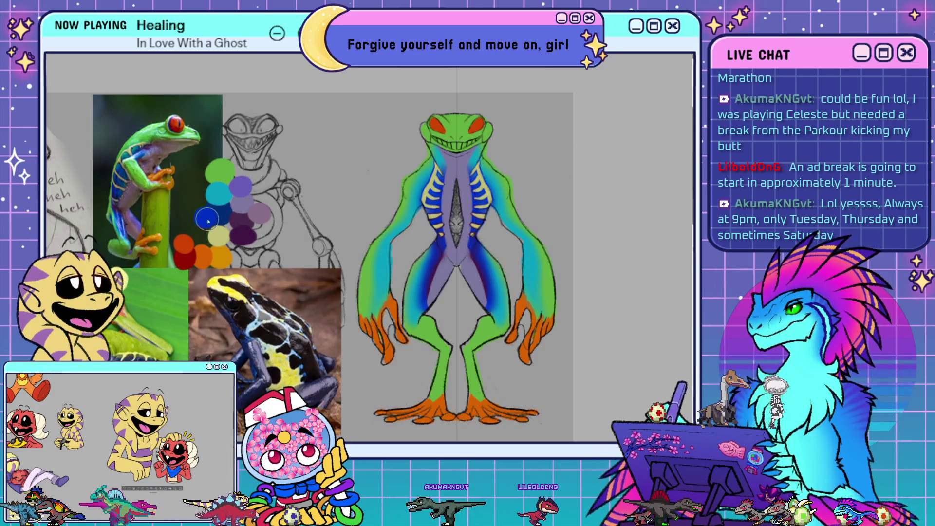
left_click_drag(385, 309, 418, 217)
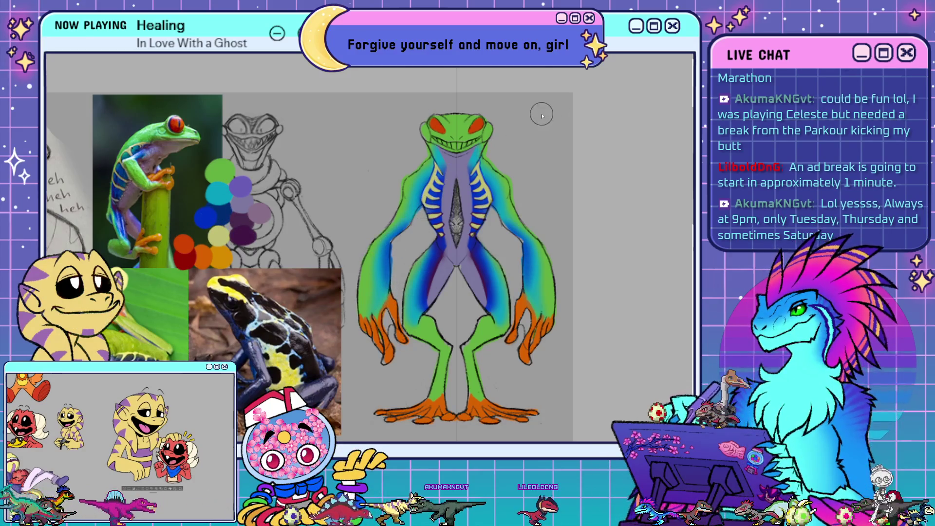
left_click_drag(395, 226, 386, 303)
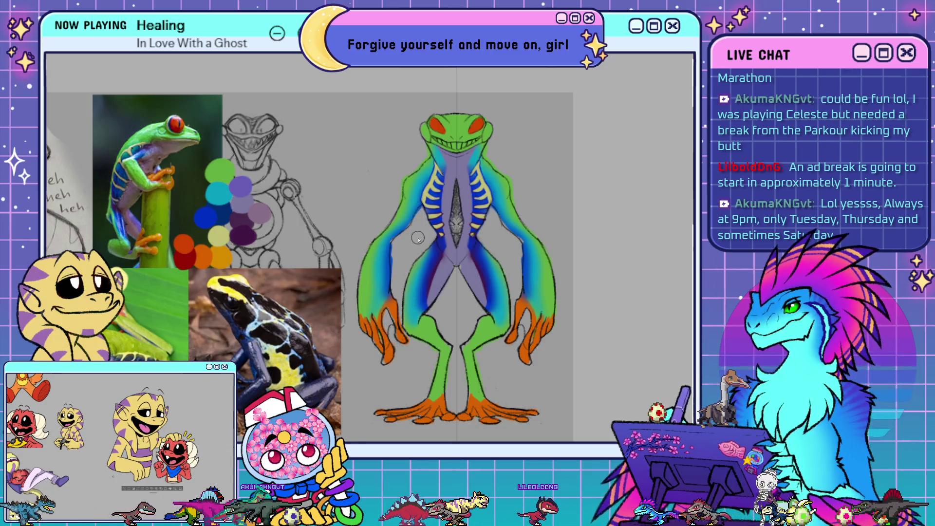
left_click_drag(390, 287, 390, 305)
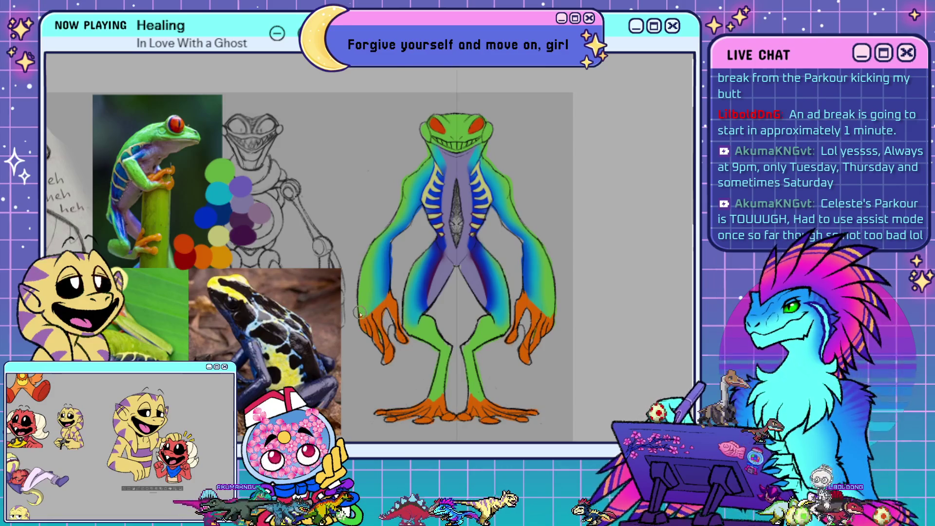
left_click_drag(359, 316, 363, 316)
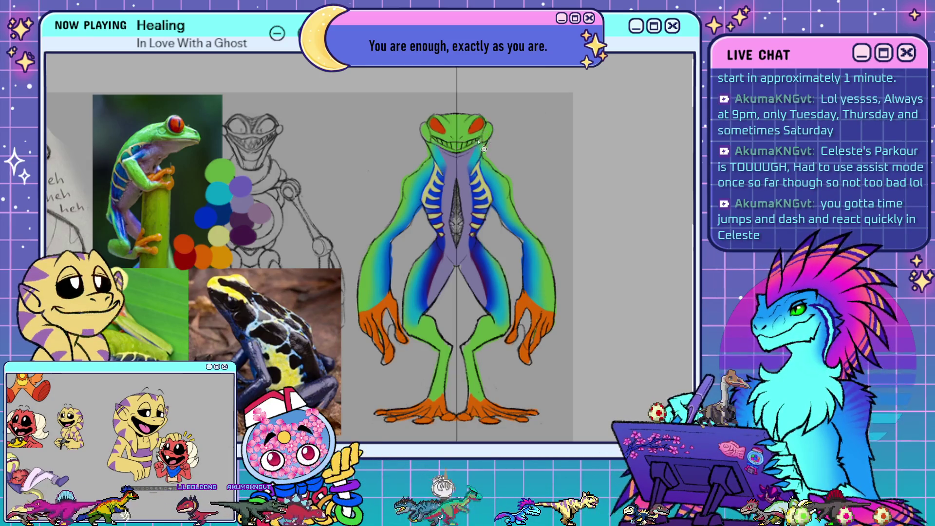
- Whiten the grinning teeth, paint a dark stripe down the chest centre, and begin orange around the eyes
left_click_drag(450, 144, 472, 144)
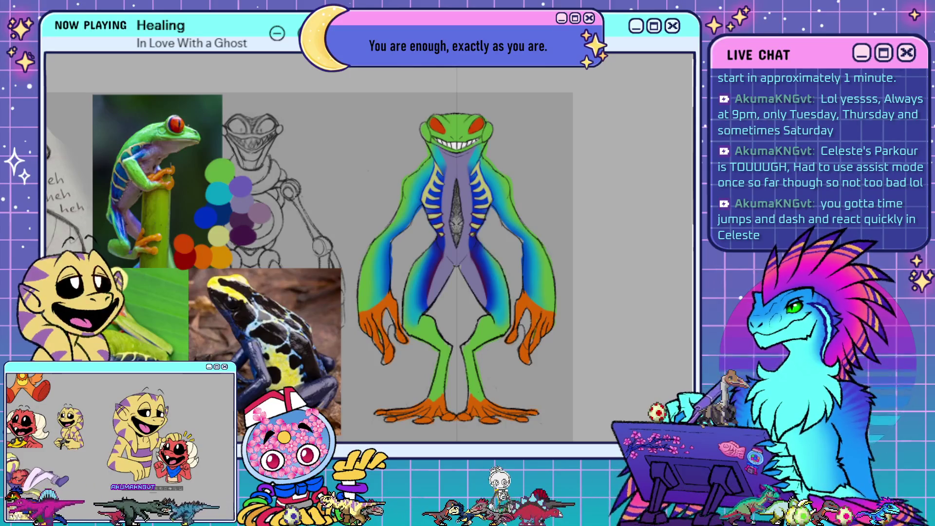
left_click_drag(457, 181, 456, 231)
key("ctrl+z")
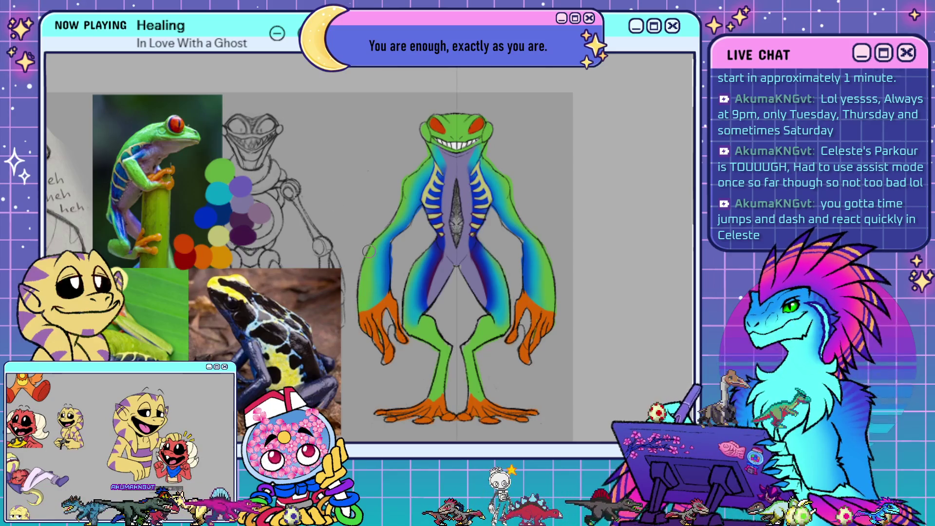
left_click_drag(456, 183, 457, 227)
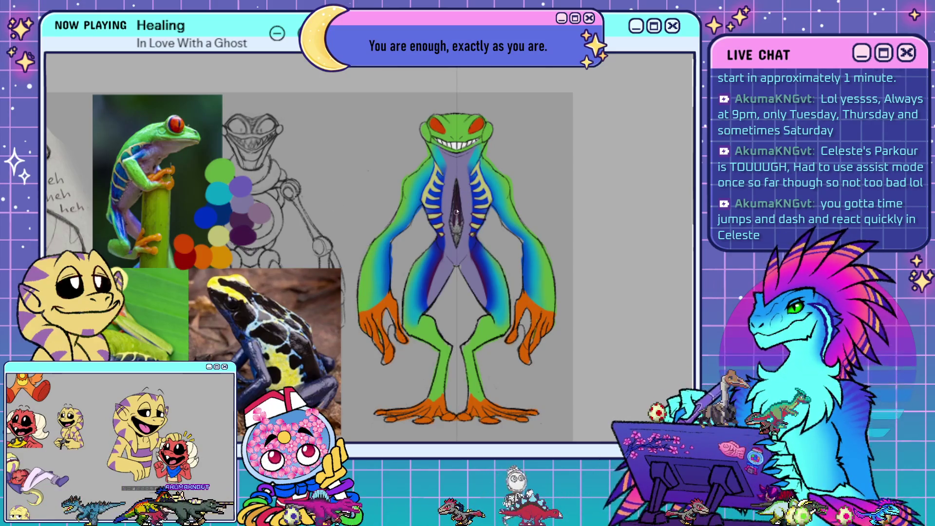
key("ctrl+z")
left_click_drag(456, 178, 456, 240)
left_click_drag(456, 207, 456, 243)
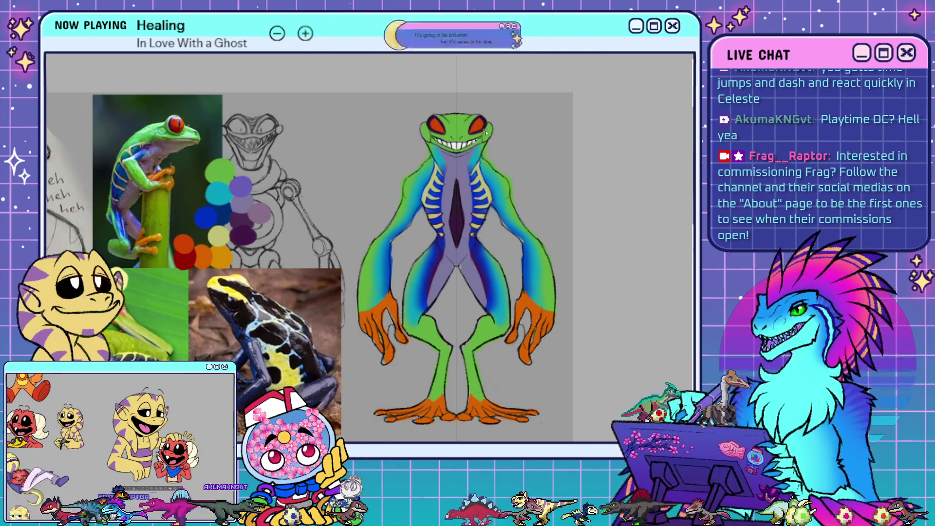
left_click_drag(487, 131, 491, 130)
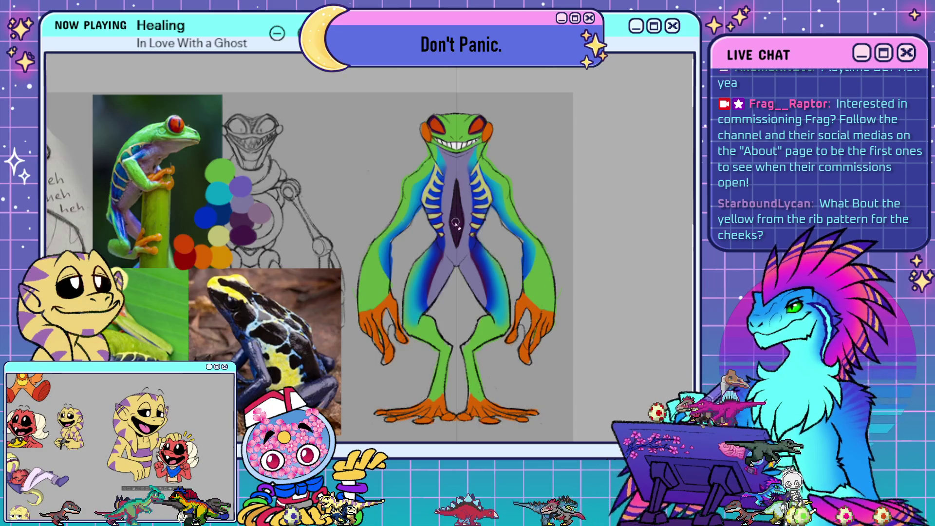
- Paint a light stroke along the outer edge of both arms
left_click_drag(393, 257, 395, 287)
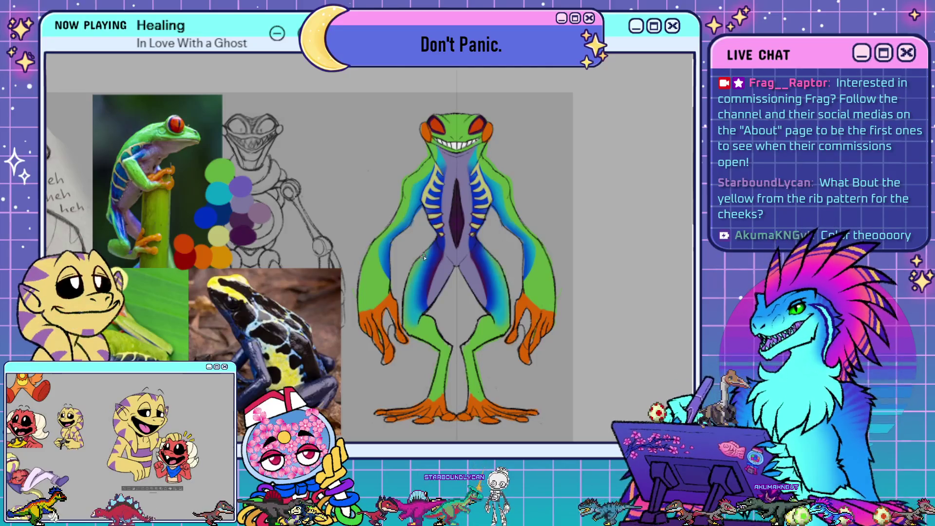
- Repaint both inner leg edges green from mid-torso to the knees, redoing the first stroke
left_click_drag(422, 263, 423, 333)
key("ctrl+z")
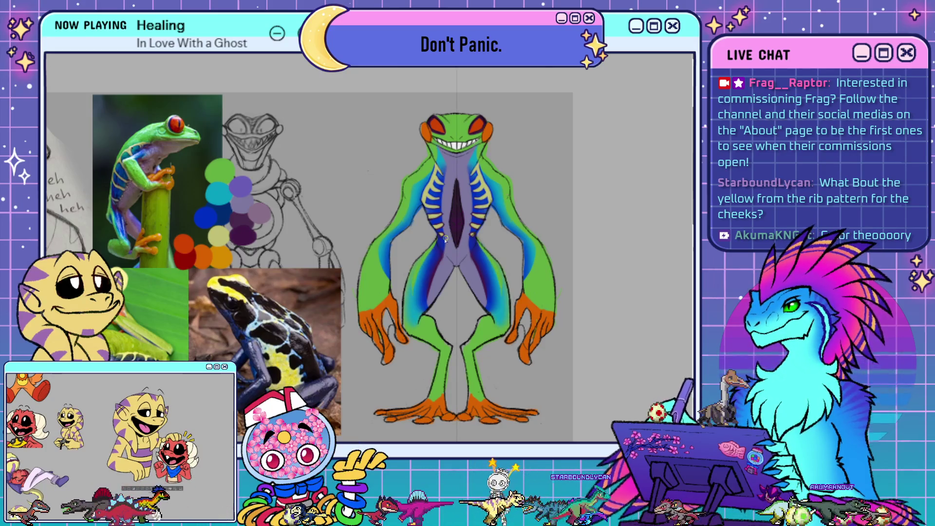
left_click_drag(435, 234, 411, 324)
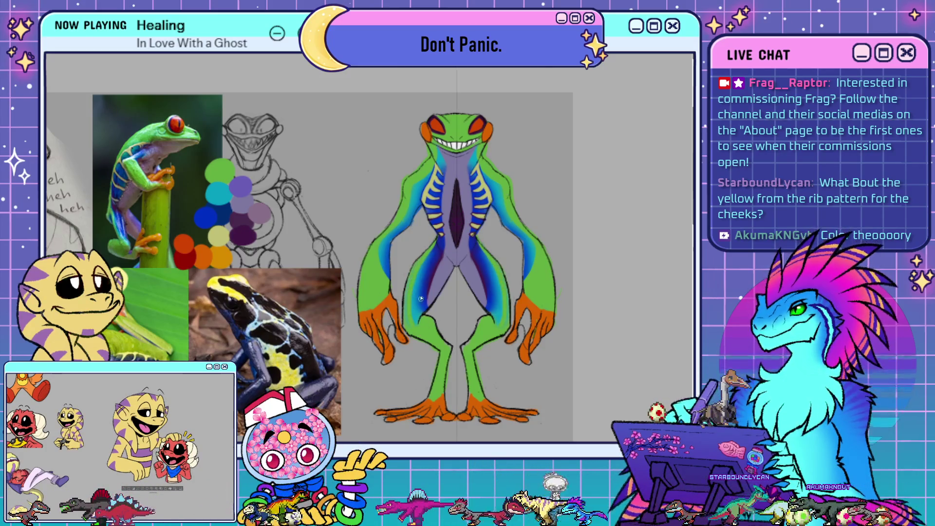
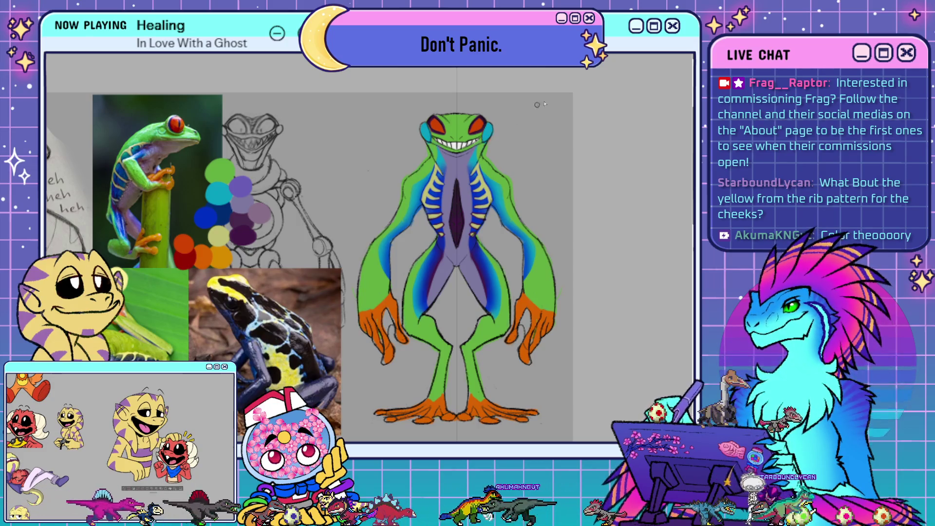
- Fill the frog's cheek patches with blue, then swap them to orange
left_click(487, 129)
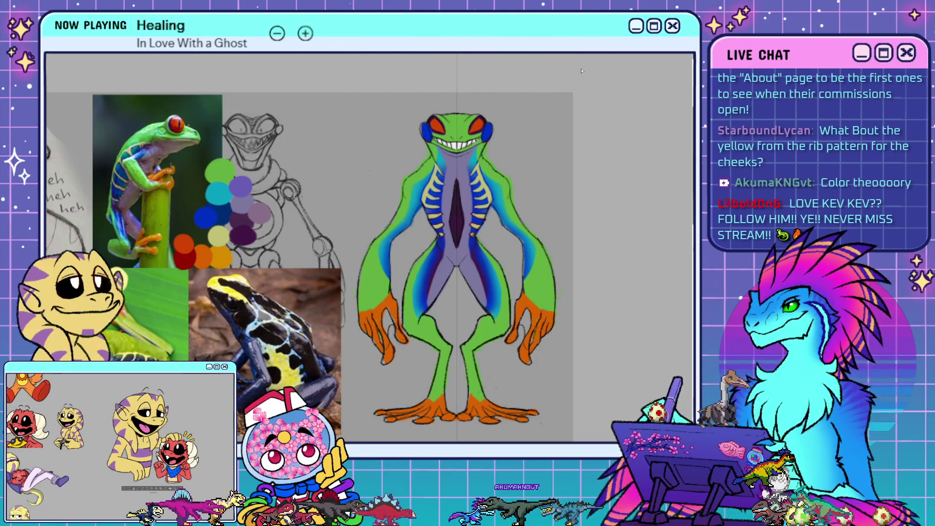
key("alt+BackSpace")
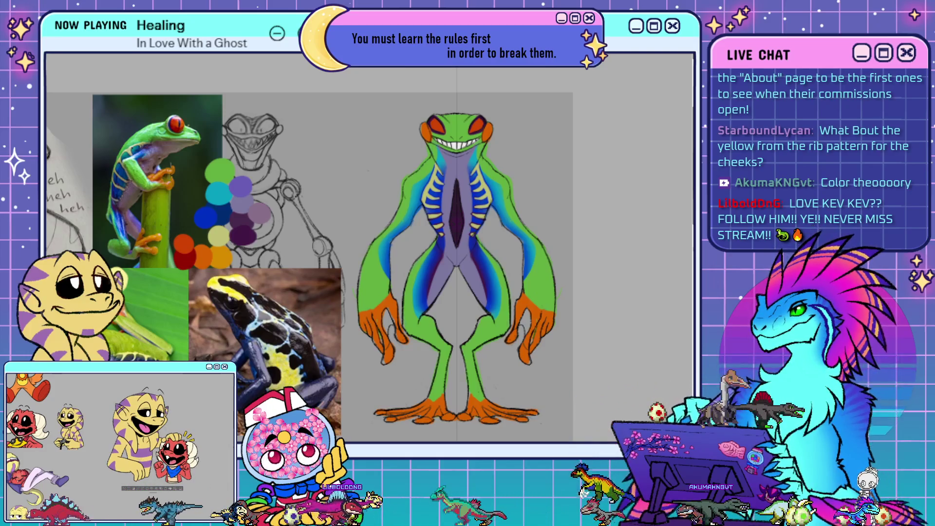
- Test teal cheeks and revert to orange, then paint mirrored dark green stripes on both arms
key("alt+BackSpace")
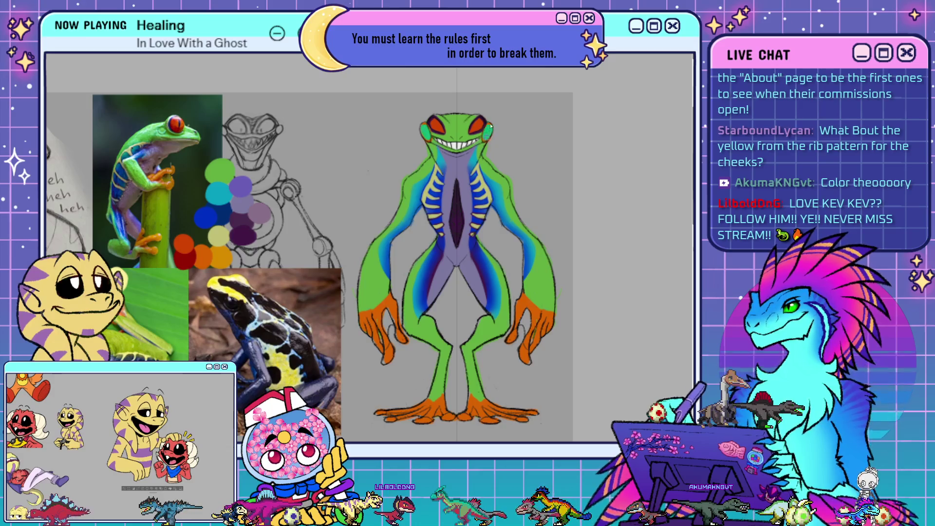
key("ctrl+z")
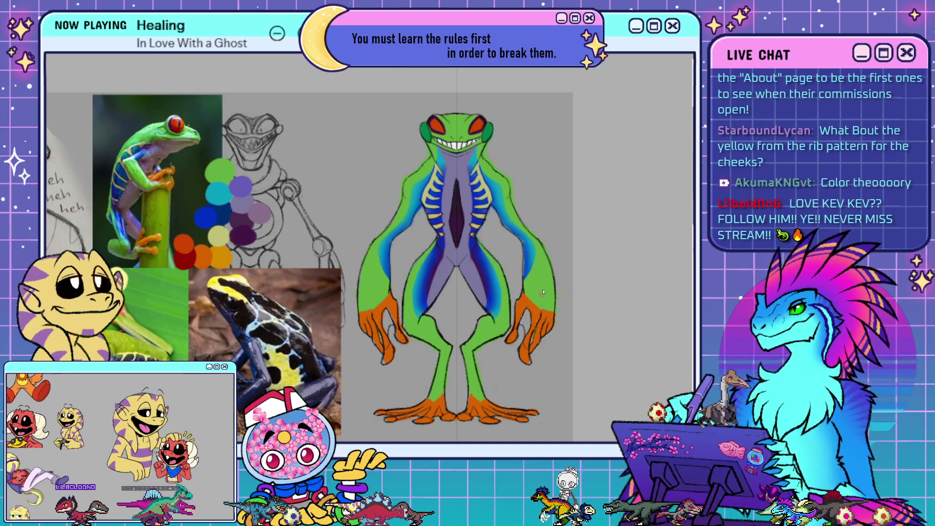
mouse_move(547, 263)
left_mouse_down()
mouse_move(532, 287)
mouse_move(549, 270)
mouse_move(545, 301)
mouse_move(556, 297)
left_mouse_up()
key("ctrl+z")
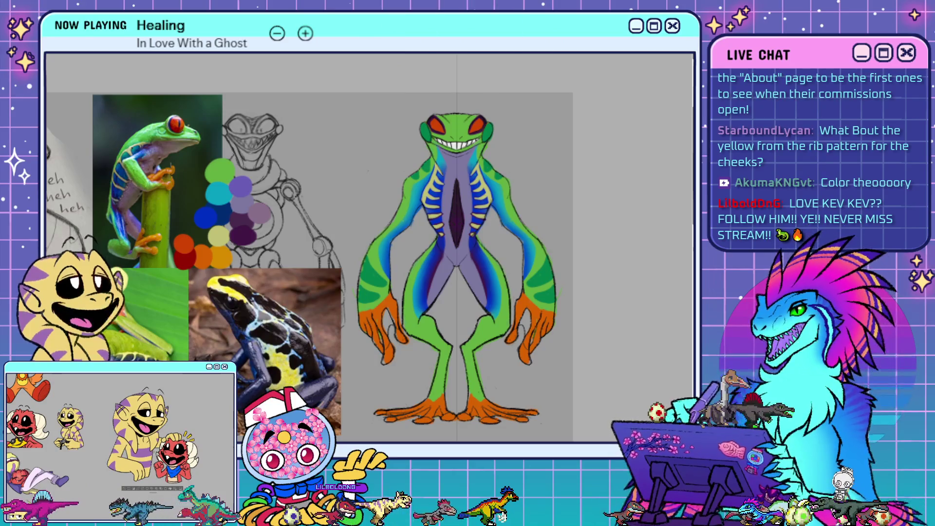
left_click_drag(268, 341, 522, 335)
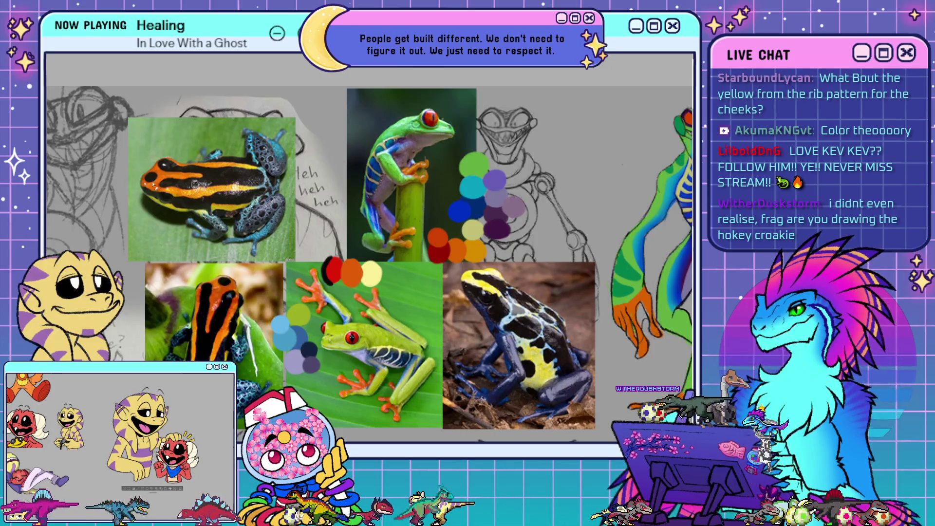
- Pan the canvas away from the reference photos to recentre the frog drawing
left_click_drag(633, 244, 360, 237)
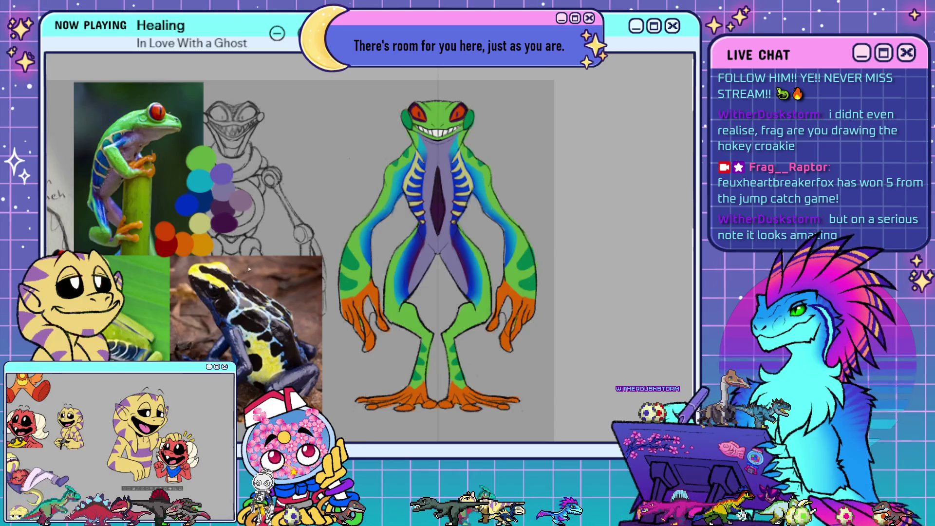
- Paint blue-purple down the frog's chest and belly, then select and lighten that region
left_click_drag(435, 140, 454, 227)
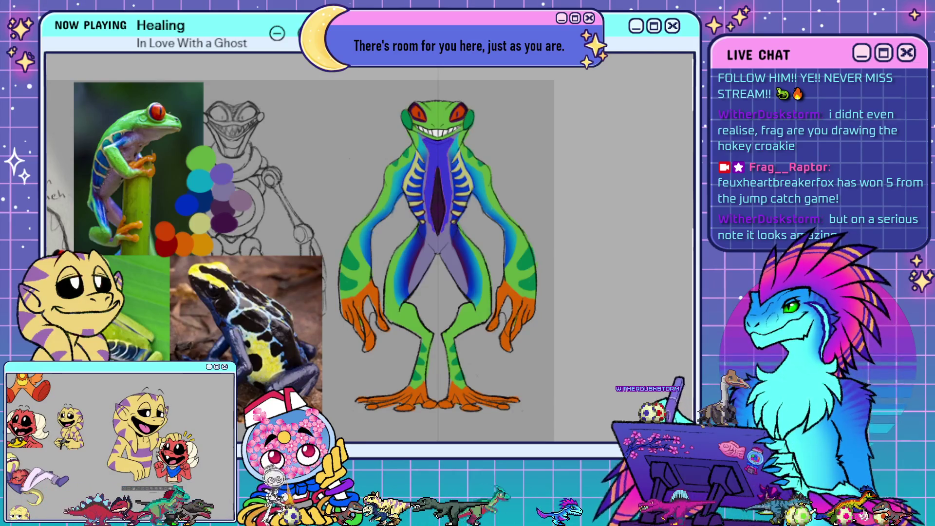
left_click_drag(438, 290, 441, 152)
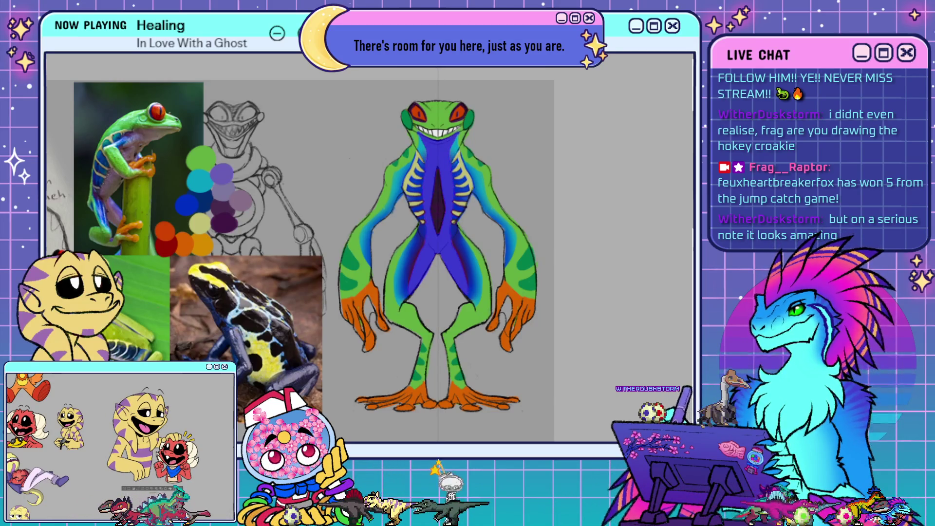
left_click(429, 234)
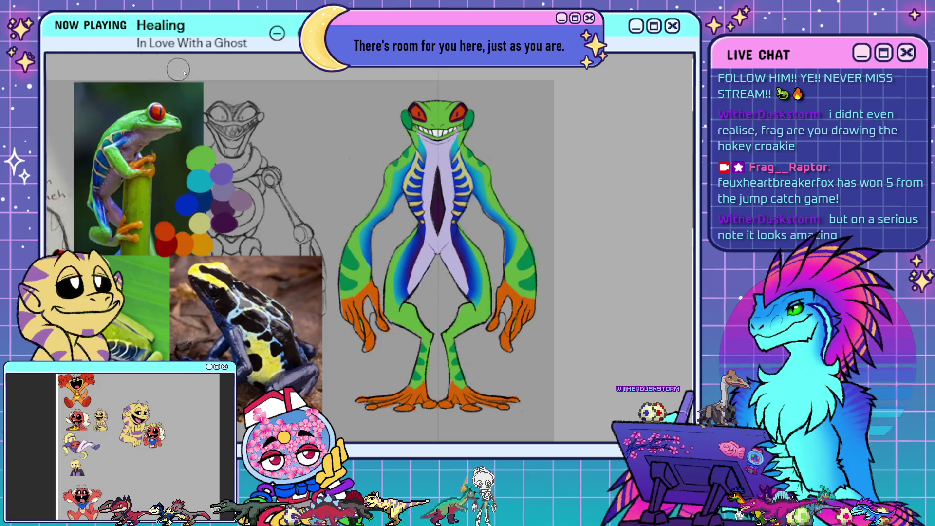
key("ctrl+d")
- Undo the stray lavender glow around the head and lighten both sides of the belly
left_click_drag(395, 117, 482, 117)
key("ctrl+z")
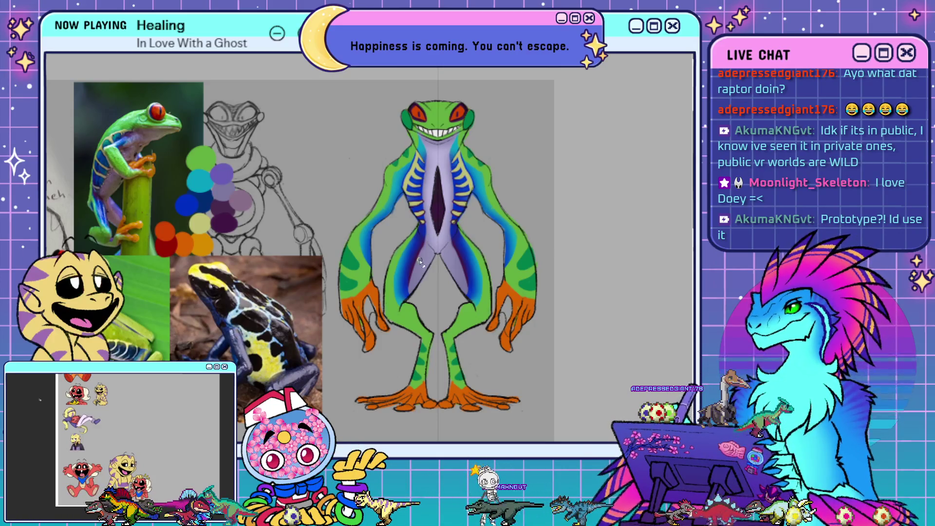
left_click_drag(426, 228, 409, 295)
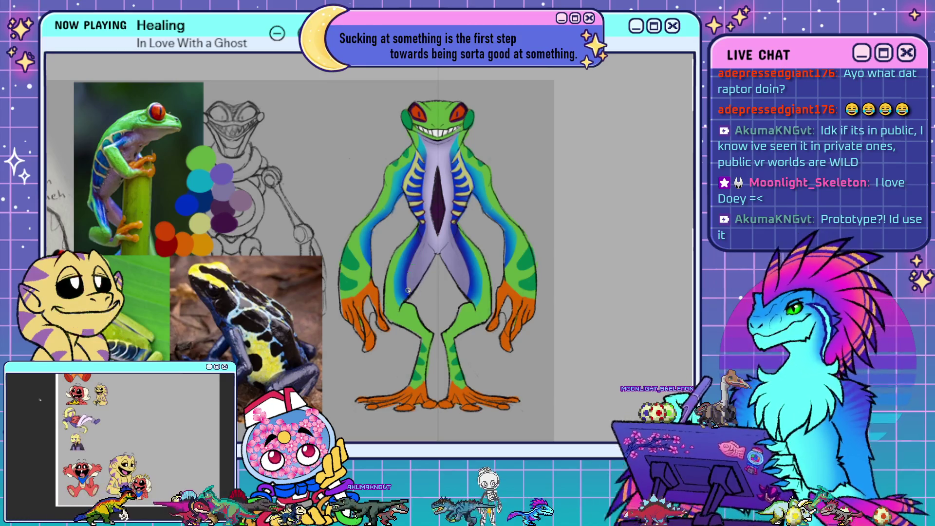
- Drop a darker lower-belly stroke, shade the inner thighs blue, and zoom out
left_click_drag(403, 288, 431, 259)
key("ctrl+z")
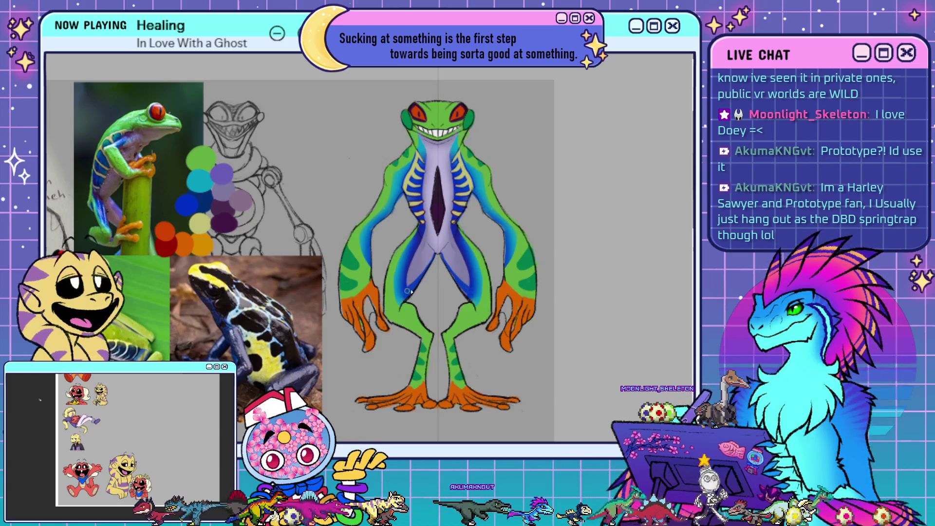
left_click_drag(407, 293, 434, 300)
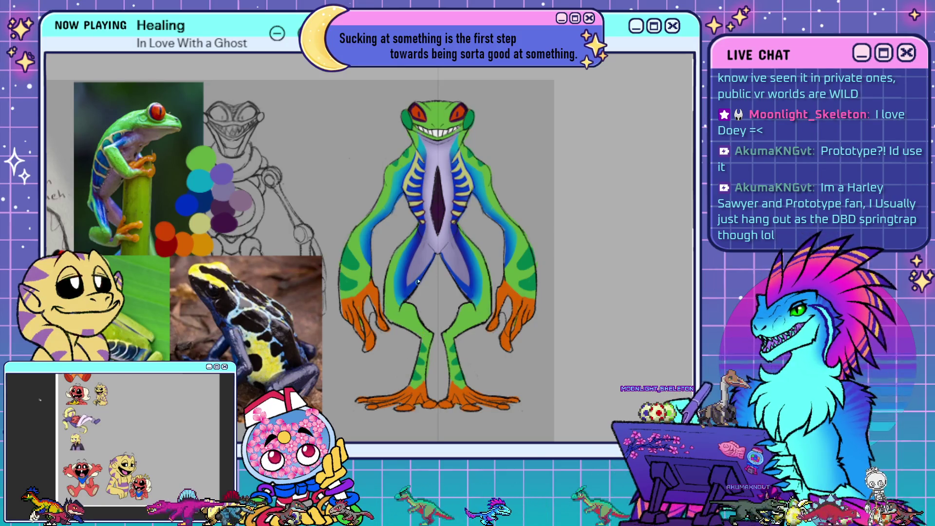
scroll(418, 282, "down", 2)
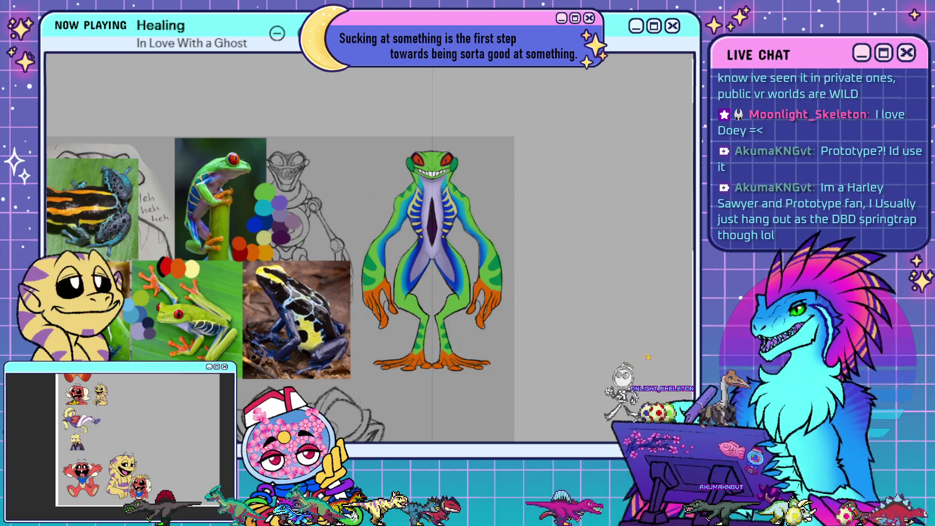
- Pan and zoom out to show the frog's pencil sketches beside the reference board
mouse_move(108, 274)
middle_mouse_down()
mouse_move(335, 146)
mouse_move(243, 167)
middle_mouse_up()
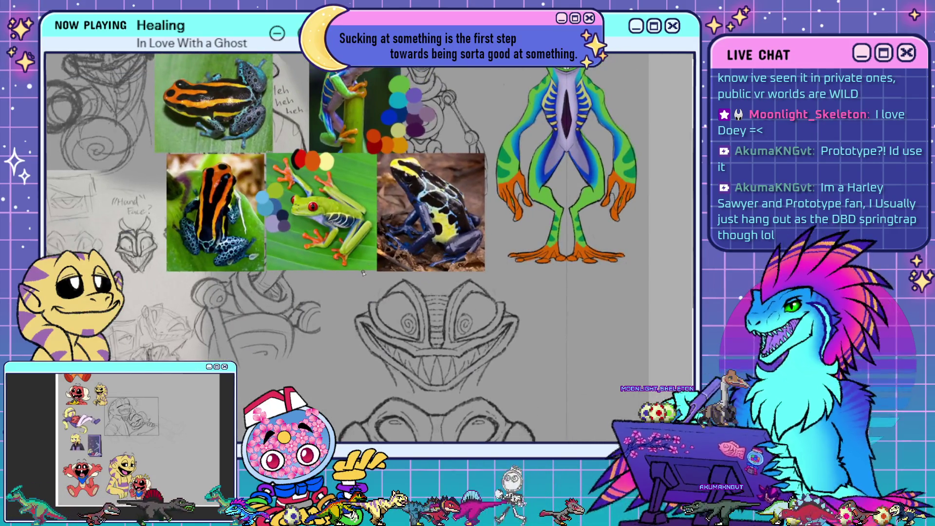
scroll(363, 273, "down", 3)
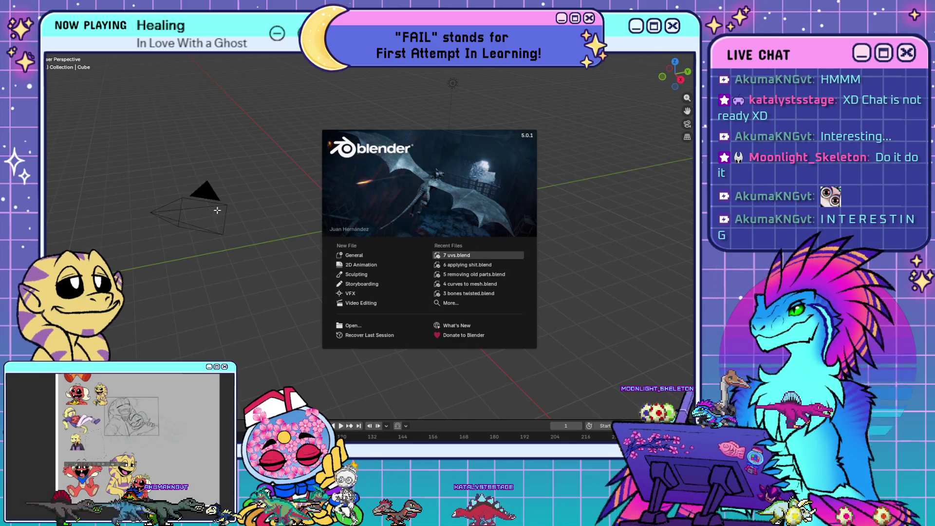
- Load 7 uvs.blend from the splash screen's Recent Files list
left_click(457, 254)
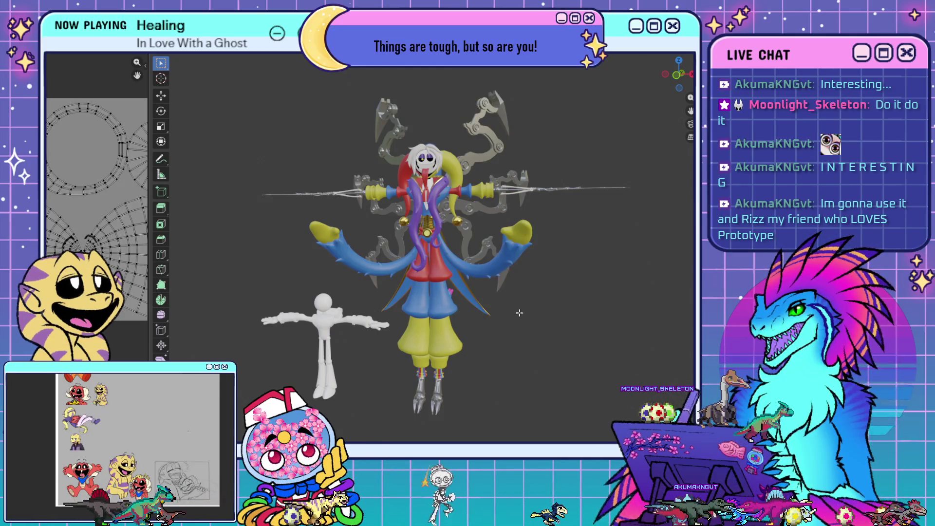
mouse_move(529, 300)
middle_mouse_down()
mouse_move(522, 316)
mouse_move(599, 313)
mouse_move(604, 323)
middle_mouse_up()
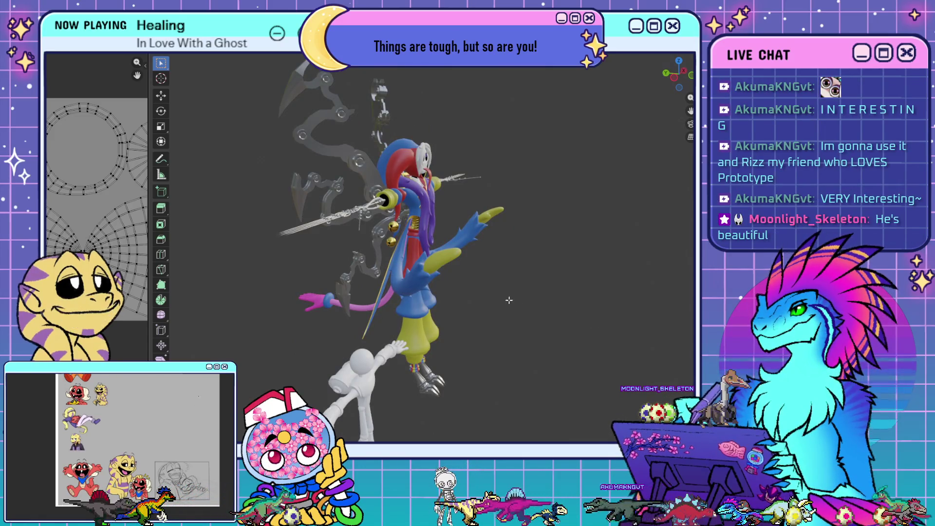
mouse_move(308, 286)
middle_mouse_down()
mouse_move(397, 263)
mouse_move(478, 264)
mouse_move(404, 329)
mouse_move(542, 346)
middle_mouse_up()
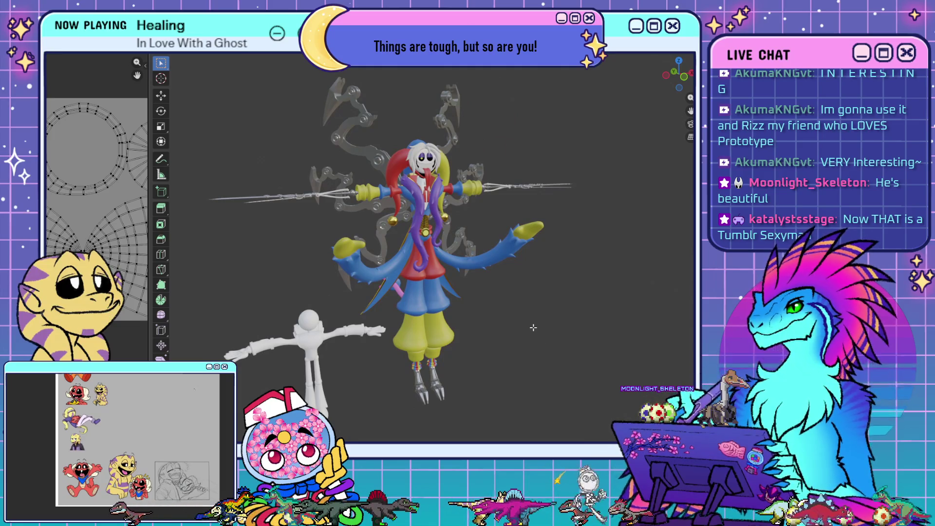
scroll(461, 270, "up", 5)
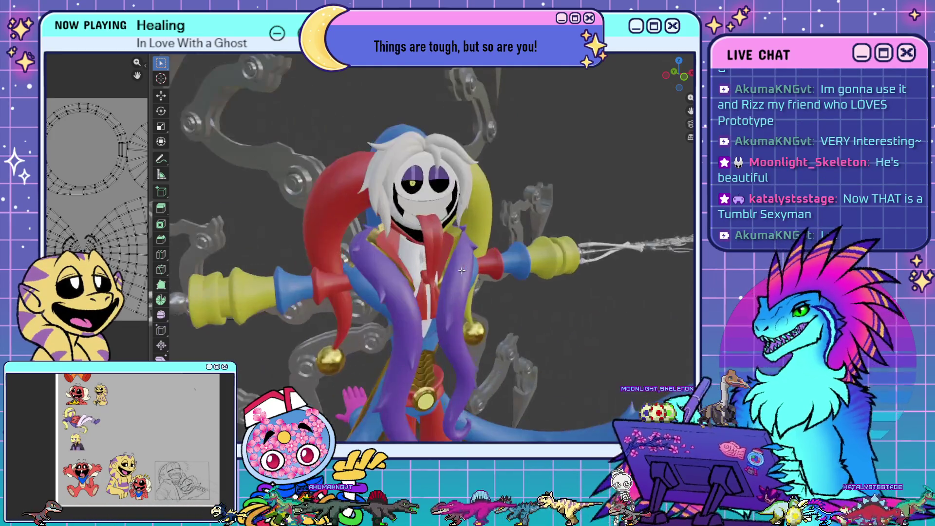
mouse_move(462, 271)
middle_mouse_down()
mouse_move(559, 296)
mouse_move(494, 303)
middle_mouse_up()
scroll(559, 296, "up", 2)
key("KP_1")
scroll(527, 287, "up", 2)
scroll(495, 313, "down", 4)
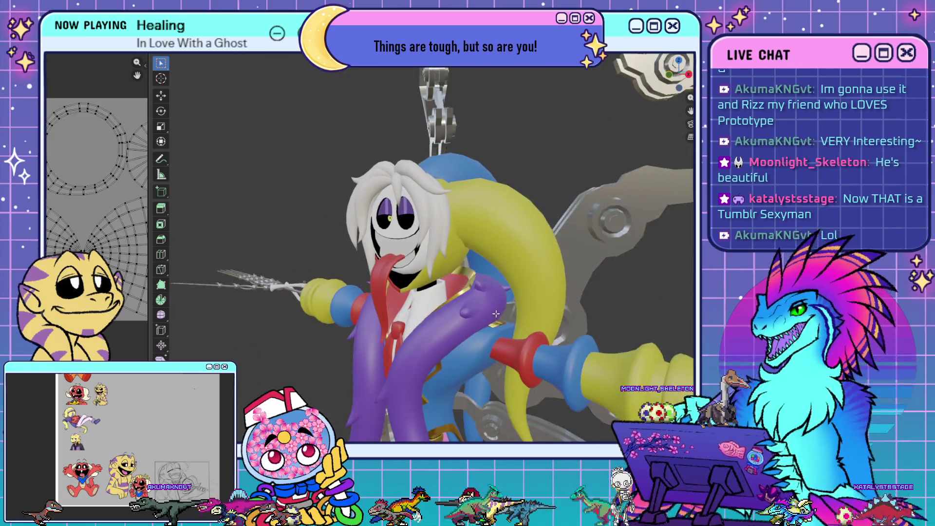
mouse_move(506, 369)
middle_mouse_down()
mouse_move(530, 223)
mouse_move(473, 264)
middle_mouse_up()
scroll(530, 223, "down", 3)
scroll(530, 223, "up", 1)
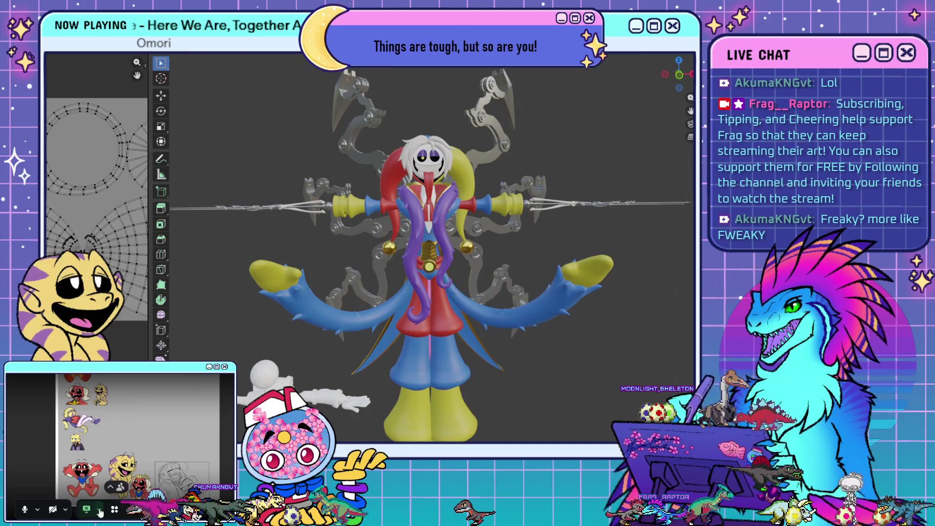
left_click(100, 511)
left_click(95, 435)
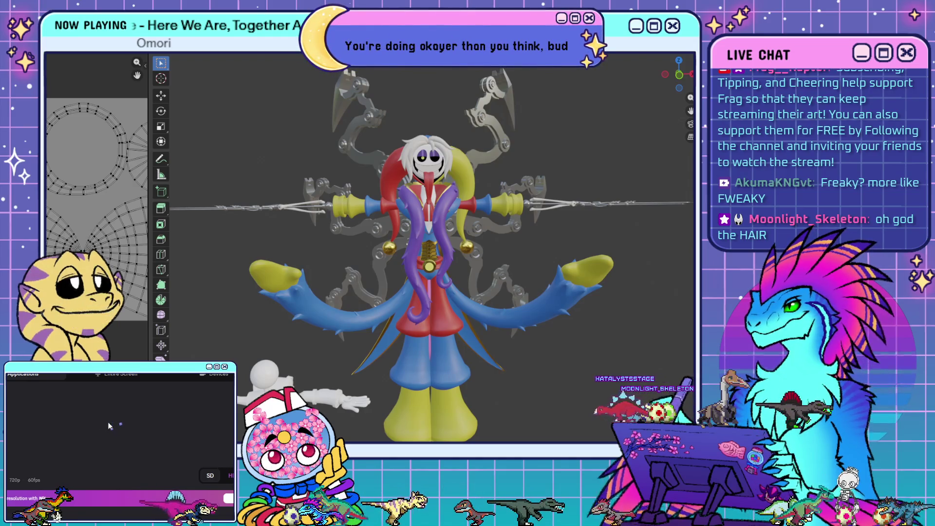
mouse_move(48, 437)
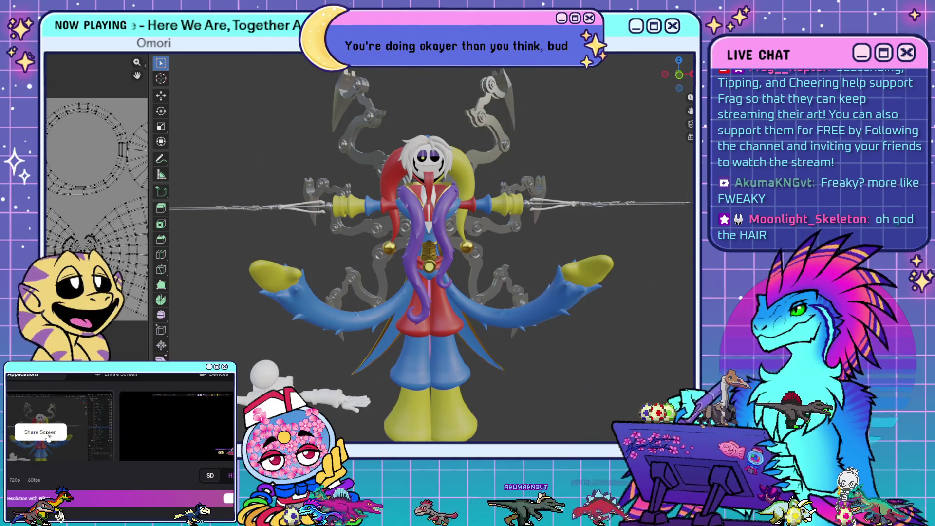
left_click(48, 432)
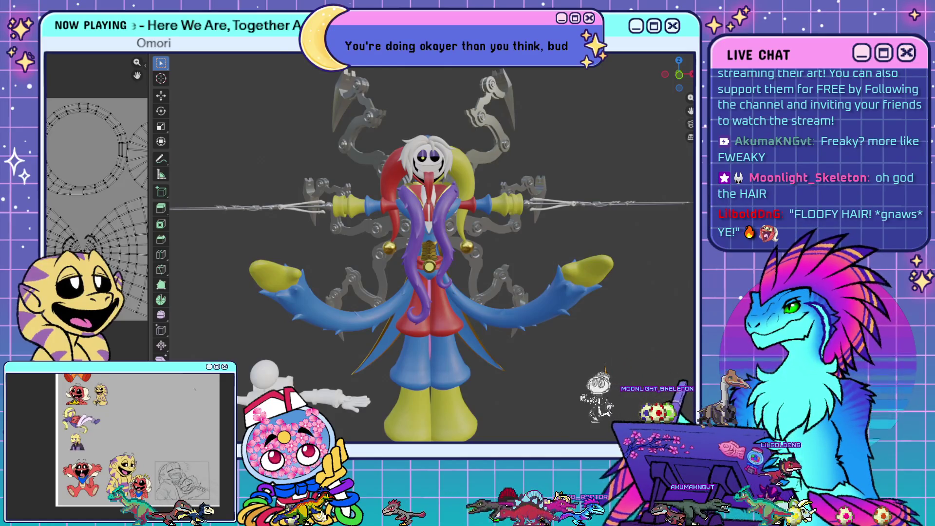
scroll(510, 271, "down", 3)
mouse_move(509, 272)
middle_mouse_down()
mouse_move(521, 257)
mouse_move(481, 242)
middle_mouse_up()
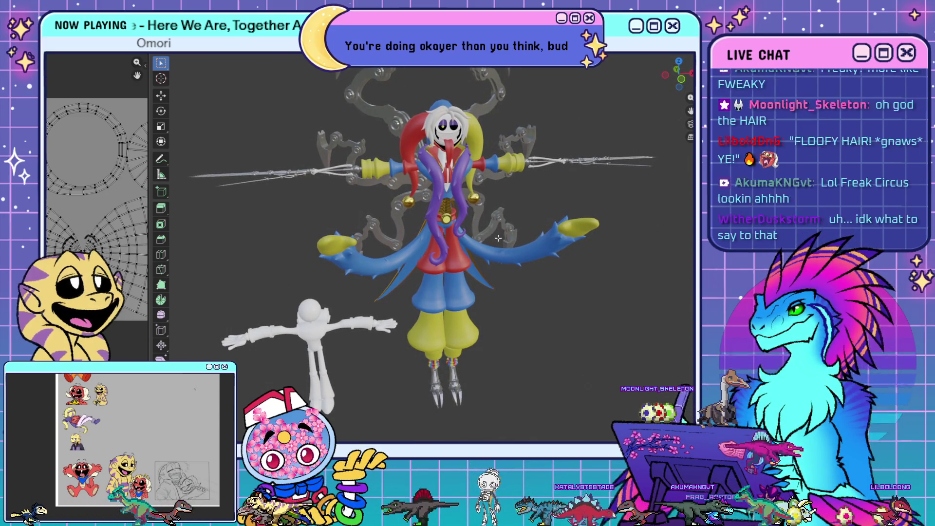
middle_click_drag(497, 234, 466, 217)
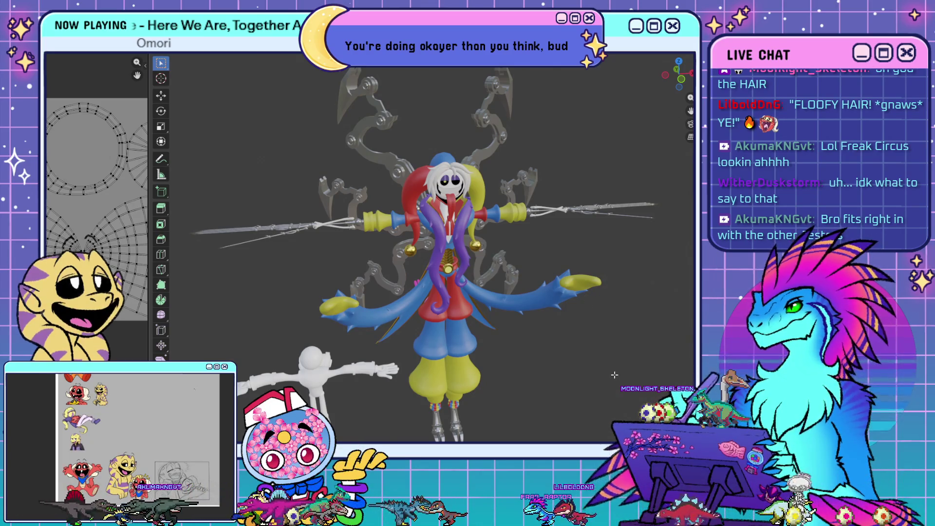
middle_click_drag(535, 393, 540, 387)
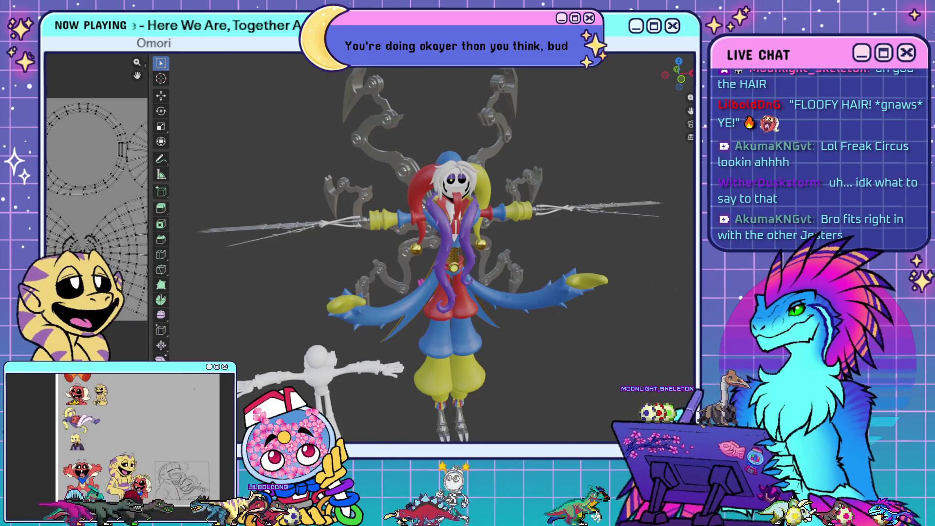
scroll(541, 208, "up", 4)
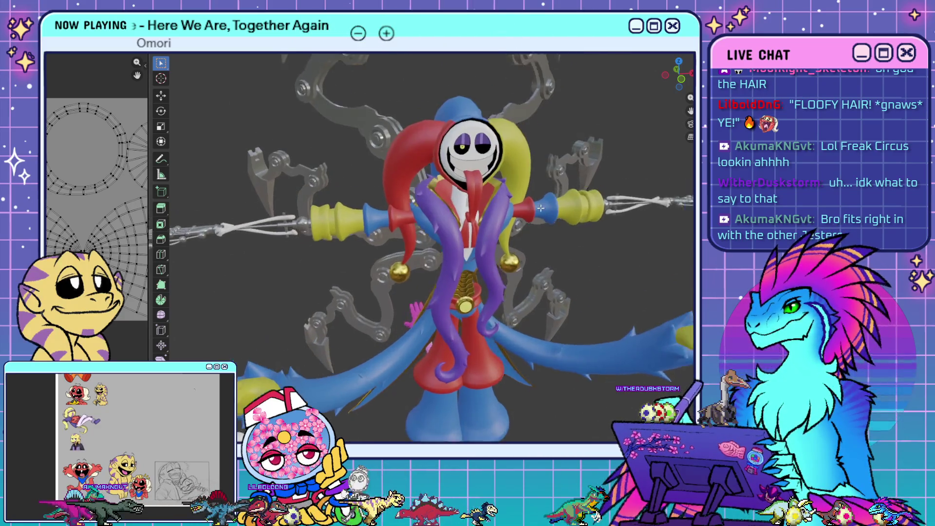
- Hide the jester's tongue mesh and snap to the numpad front view
middle_click_drag(541, 208, 503, 239, "shift")
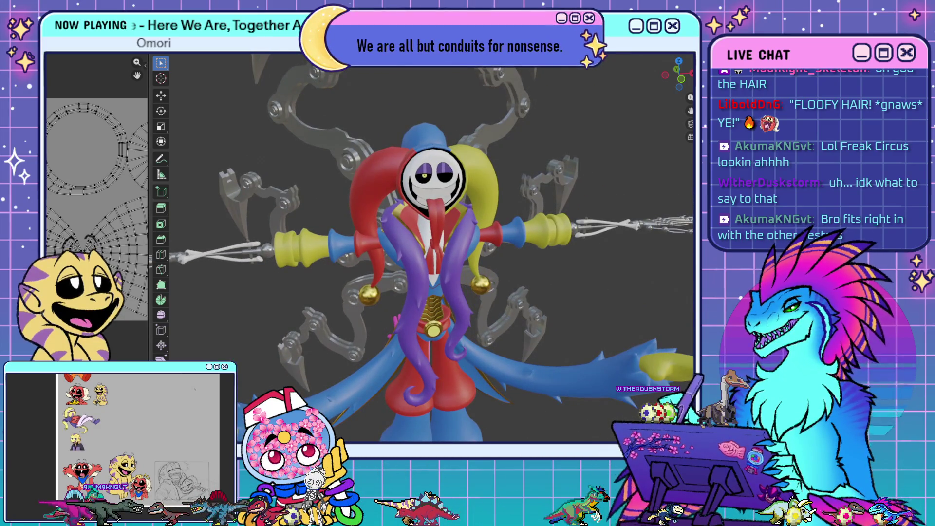
key("h")
middle_click_drag(588, 250, 468, 179)
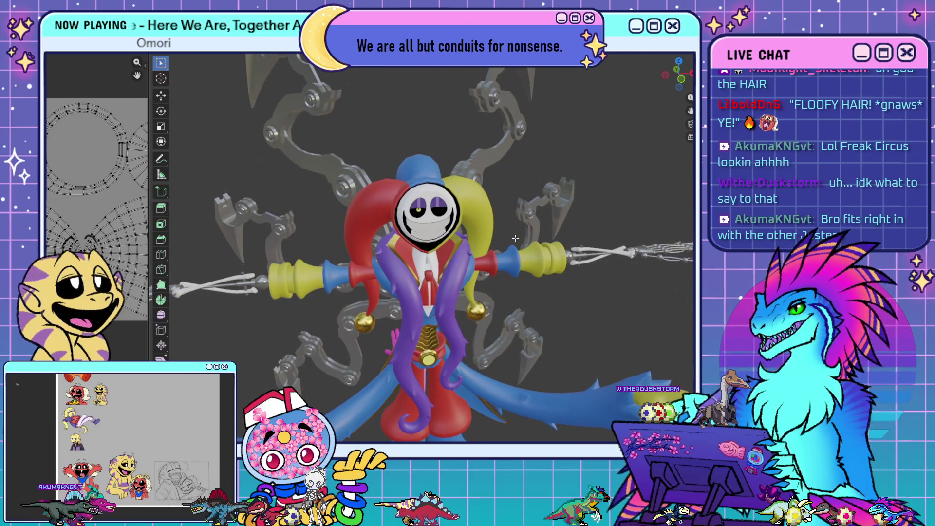
key("KP_1")
- Zoom onto the jester's face, return to Object Mode, and pan up the body
scroll(468, 179, "up", 5)
middle_click_drag(575, 249, 582, 292, "shift")
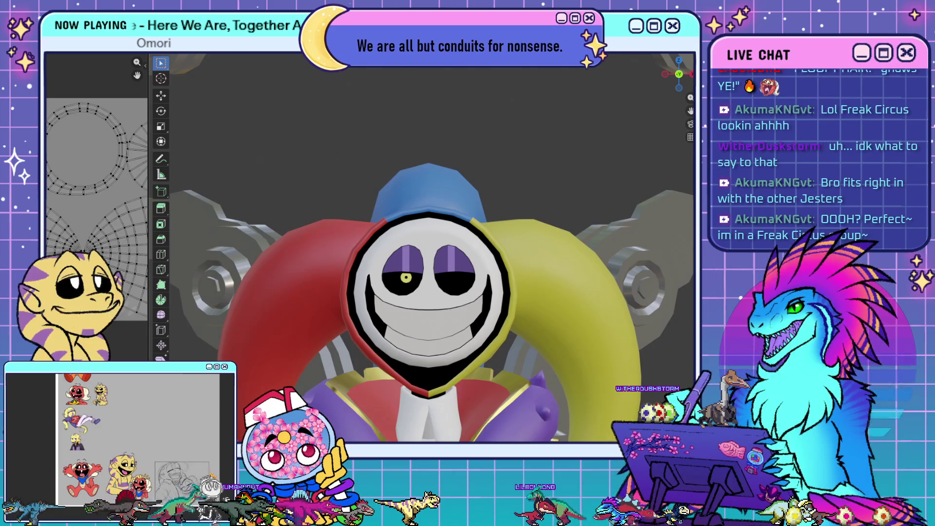
key("Tab")
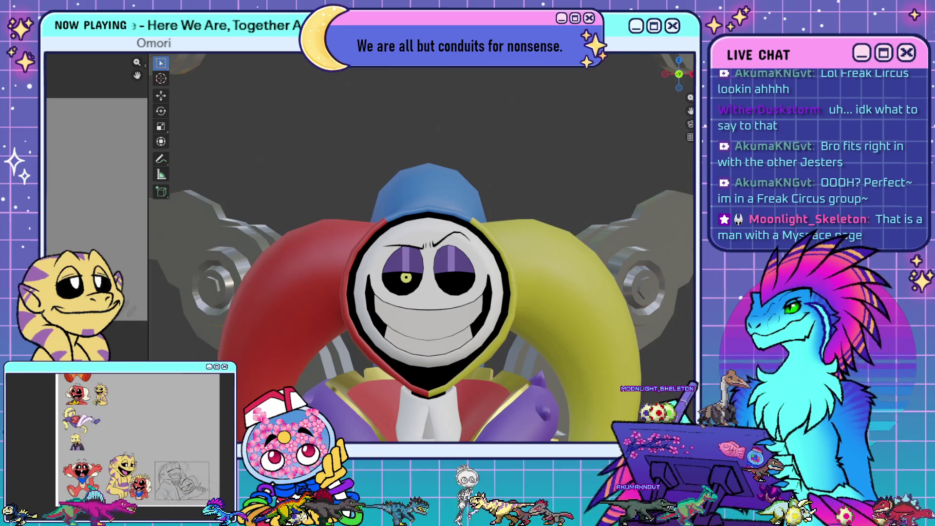
middle_click_drag(487, 331, 481, 270, "shift")
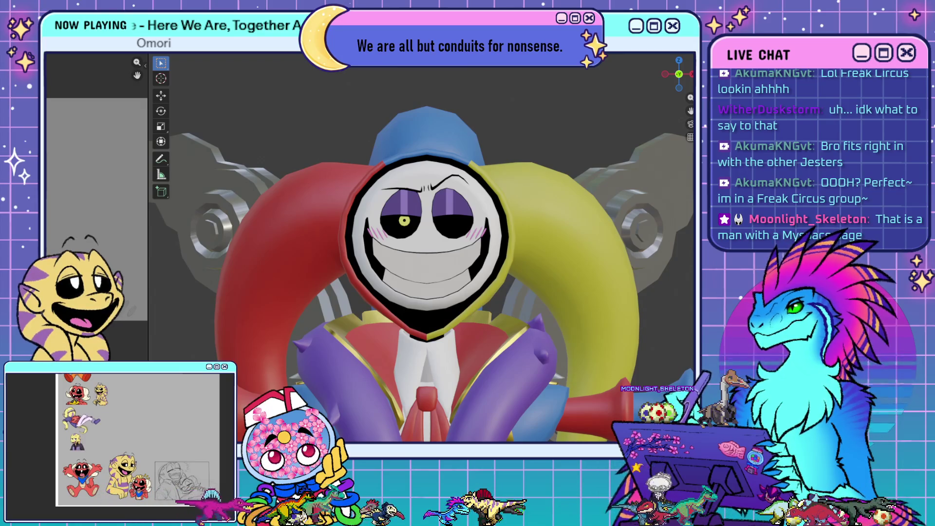
- Orbit around the jester and mannequin, then unhide the white swept hair with Alt+H
mouse_move(572, 319)
middle_mouse_down()
mouse_move(519, 286)
mouse_move(545, 296)
middle_mouse_up()
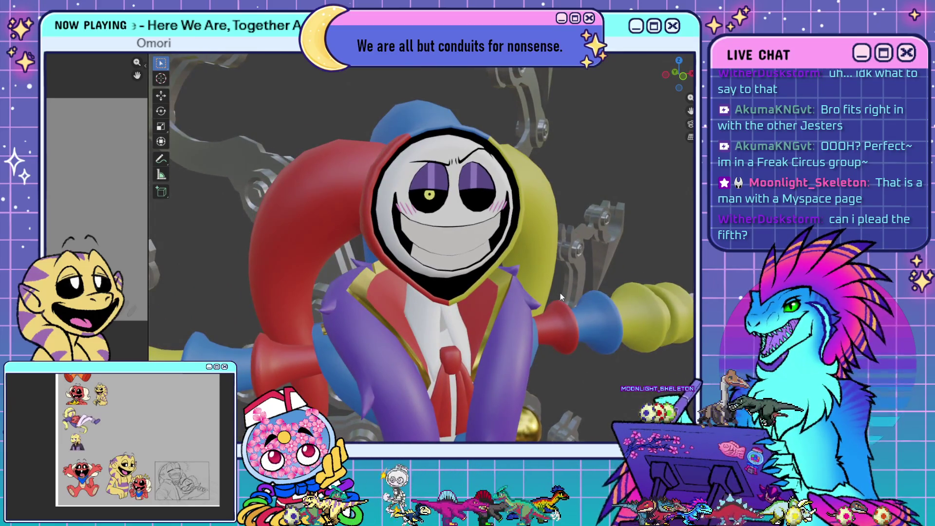
mouse_move(558, 297)
middle_mouse_down()
mouse_move(516, 281)
mouse_move(409, 339)
mouse_move(397, 279)
mouse_move(520, 151)
mouse_move(383, 209)
middle_mouse_up()
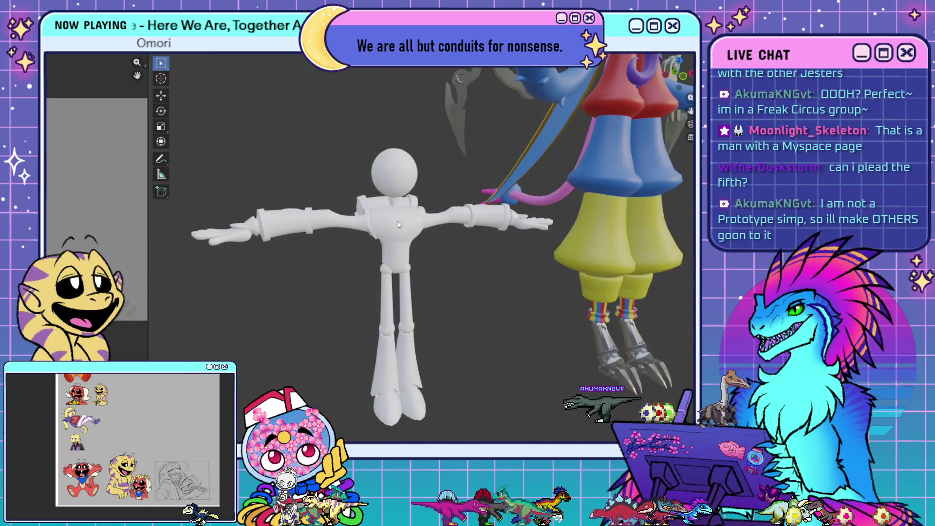
mouse_move(547, 280)
middle_mouse_down()
mouse_move(456, 244)
mouse_move(485, 203)
mouse_move(427, 335)
mouse_move(447, 323)
mouse_move(458, 265)
mouse_move(481, 253)
middle_mouse_up()
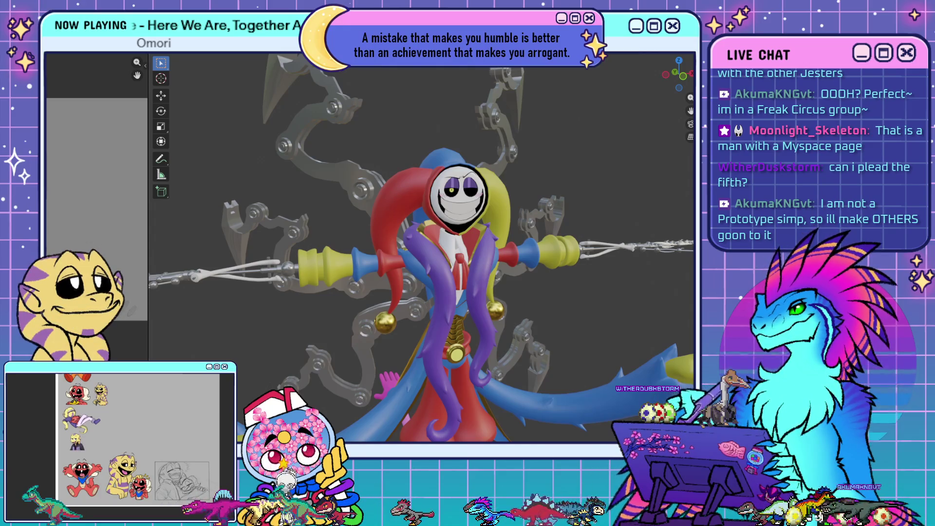
key("alt+h")
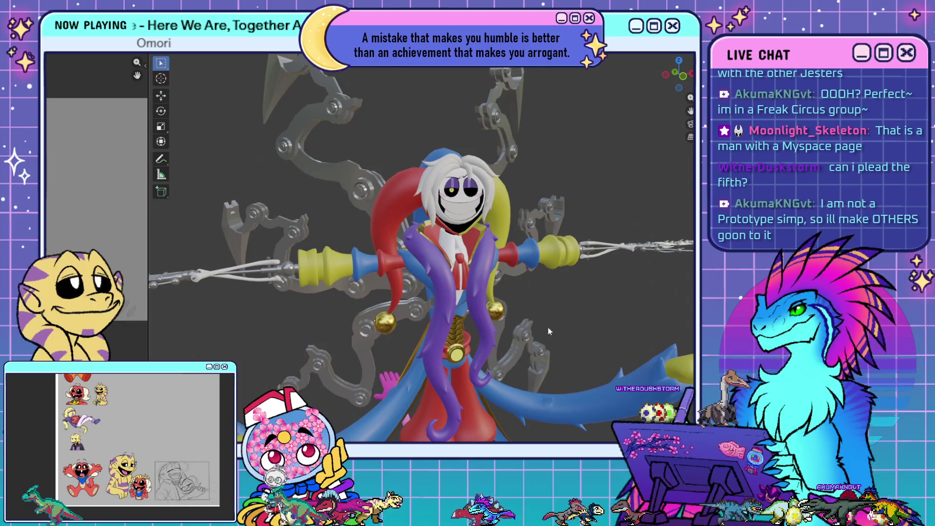
- Pan, zoom out and orbit to a head-on view of the full jester and white mannequin
middle_click_drag(548, 331, 538, 161, "shift")
mouse_move(525, 244)
middle_mouse_down()
mouse_move(561, 259)
mouse_move(508, 271)
mouse_move(591, 266)
mouse_move(623, 277)
mouse_move(417, 253)
mouse_move(452, 239)
mouse_move(531, 254)
middle_mouse_up()
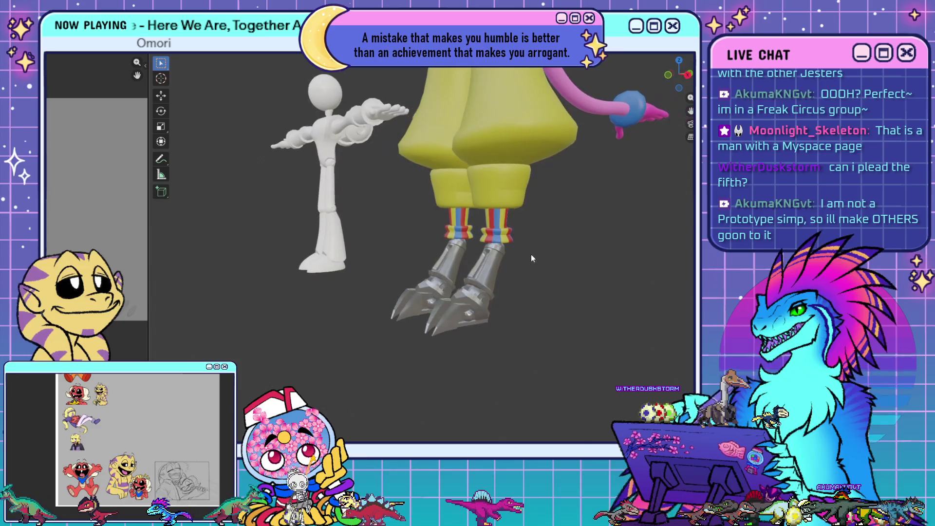
middle_click_drag(519, 206, 457, 278, "shift")
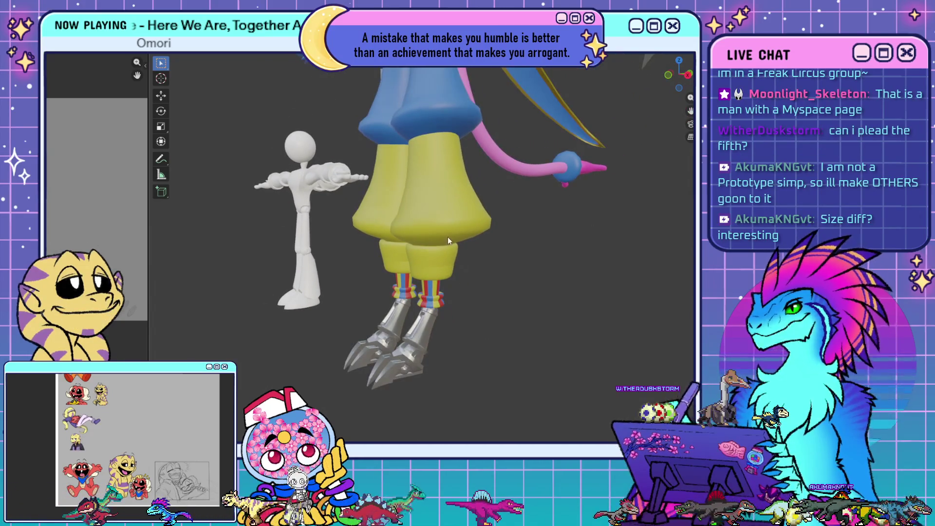
middle_click_drag(447, 238, 488, 210, "shift")
scroll(487, 209, "down", 5)
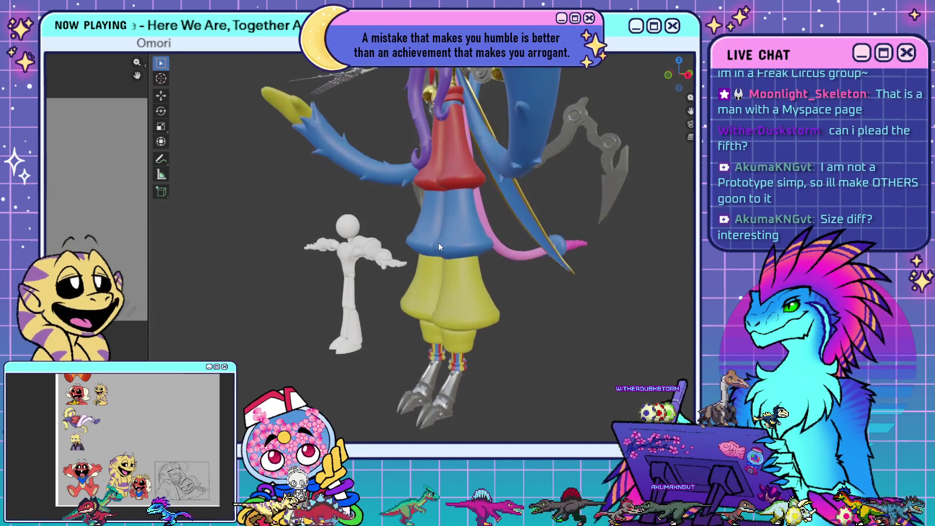
middle_click_drag(443, 193, 459, 227)
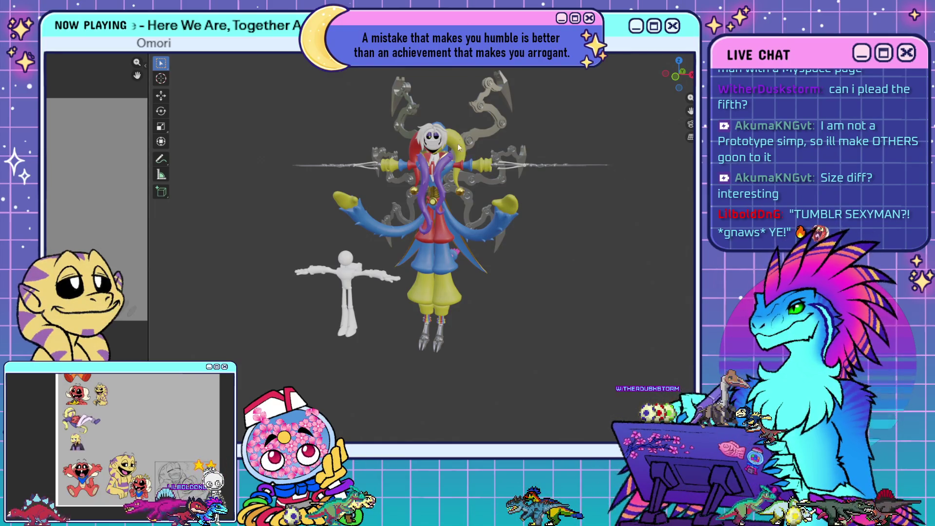
scroll(529, 215, "up", 4)
mouse_move(533, 226)
middle_mouse_down()
mouse_move(564, 221)
mouse_move(556, 225)
middle_mouse_up()
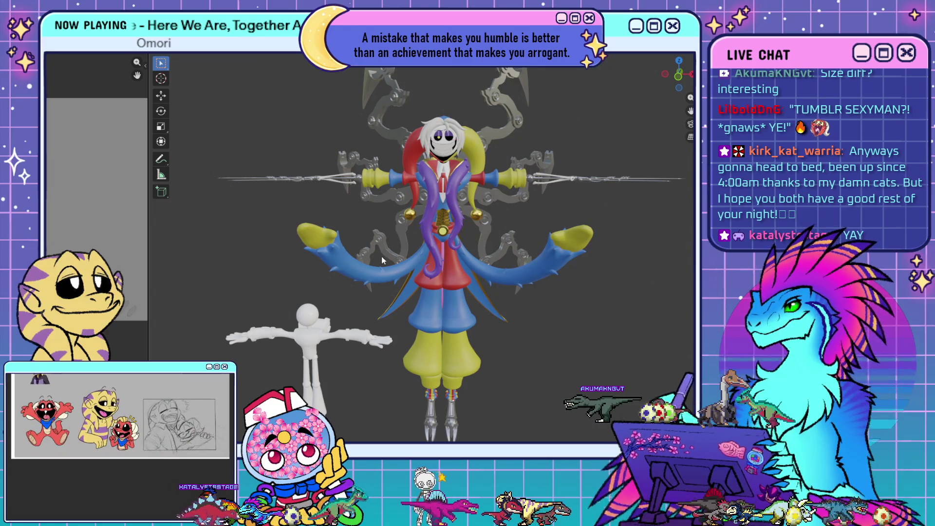
mouse_move(517, 226)
middle_mouse_down()
mouse_move(437, 199)
mouse_move(548, 205)
mouse_move(536, 258)
mouse_move(525, 150)
mouse_move(534, 210)
mouse_move(505, 244)
mouse_move(525, 267)
mouse_move(440, 225)
mouse_move(443, 214)
mouse_move(462, 276)
mouse_move(490, 289)
mouse_move(463, 305)
mouse_move(478, 255)
mouse_move(487, 256)
mouse_move(449, 250)
mouse_move(510, 280)
mouse_move(327, 264)
mouse_move(409, 276)
mouse_move(426, 312)
mouse_move(483, 307)
mouse_move(455, 291)
mouse_move(462, 273)
mouse_move(466, 305)
middle_mouse_up()
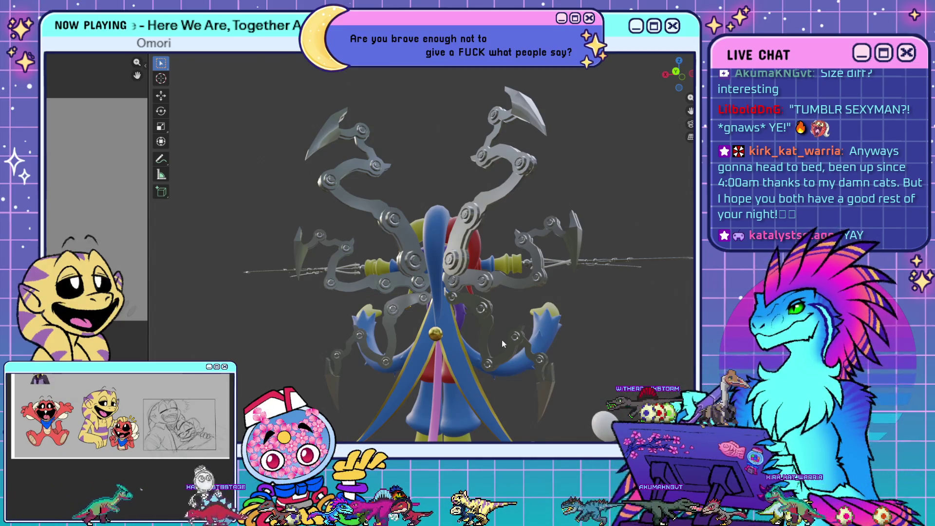
mouse_move(475, 331)
middle_mouse_down()
mouse_move(477, 291)
mouse_move(470, 328)
mouse_move(463, 297)
mouse_move(460, 308)
mouse_move(436, 302)
mouse_move(490, 307)
mouse_move(555, 334)
mouse_move(590, 306)
mouse_move(534, 323)
mouse_move(531, 312)
middle_mouse_up()
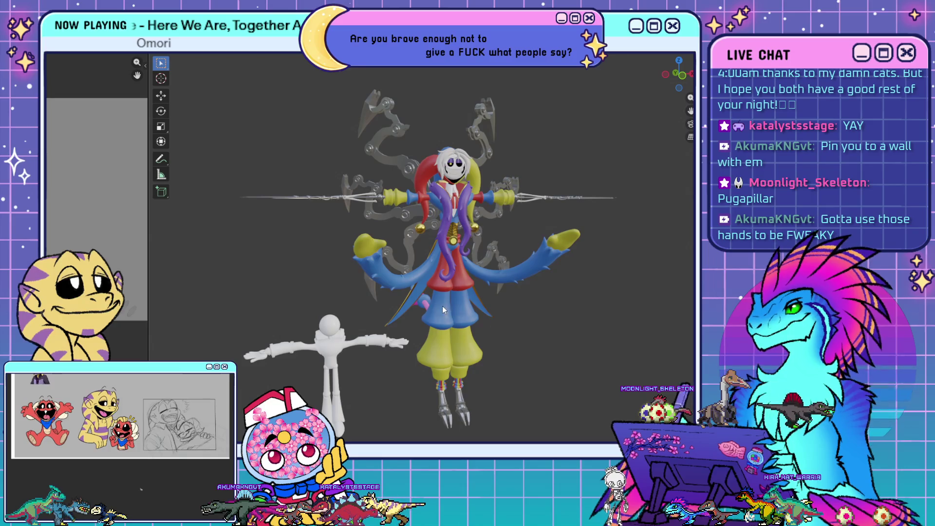
- Zoom onto the pink glove hand, enter Edit Mode with overlays on, and view it frontally
mouse_move(382, 325)
middle_mouse_down()
mouse_move(495, 327)
mouse_move(392, 332)
mouse_move(523, 281)
mouse_move(573, 288)
mouse_move(430, 235)
mouse_move(415, 290)
middle_mouse_up()
scroll(511, 281, "up", 5)
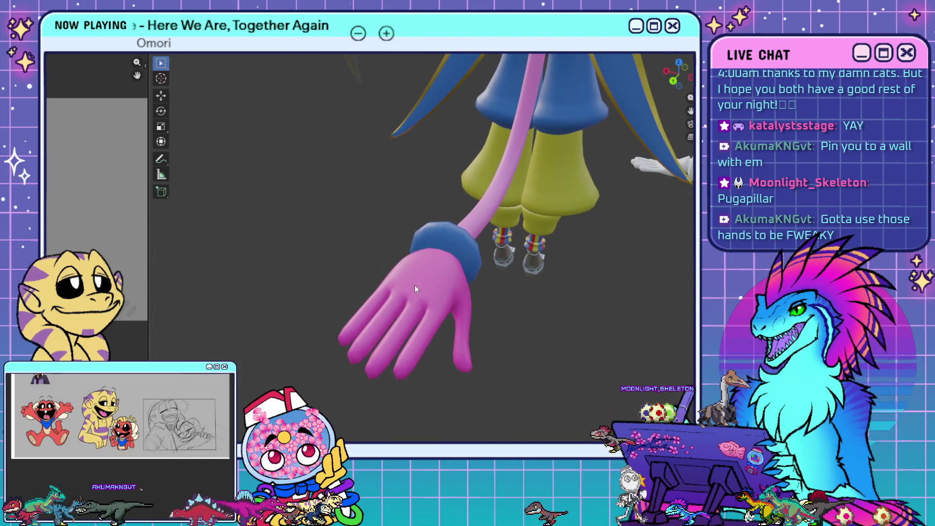
key("Tab")
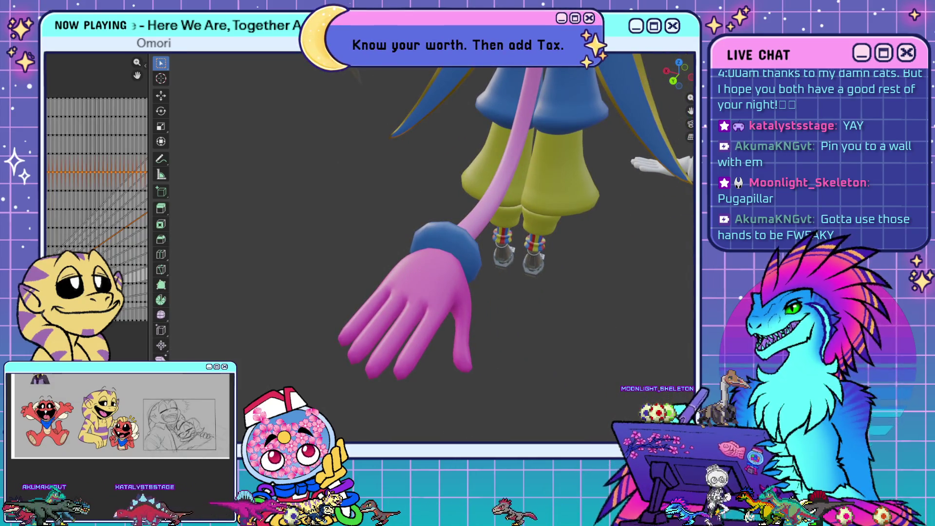
key("shift+alt+z")
mouse_move(466, 296)
middle_mouse_down()
mouse_move(387, 285)
mouse_move(455, 311)
mouse_move(361, 223)
middle_mouse_up()
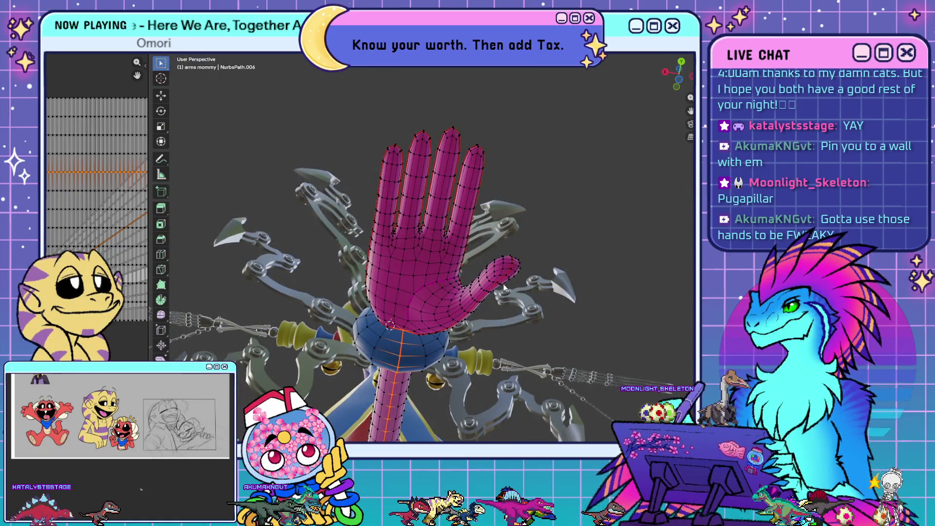
left_click(632, 325)
left_click(428, 289, "alt")
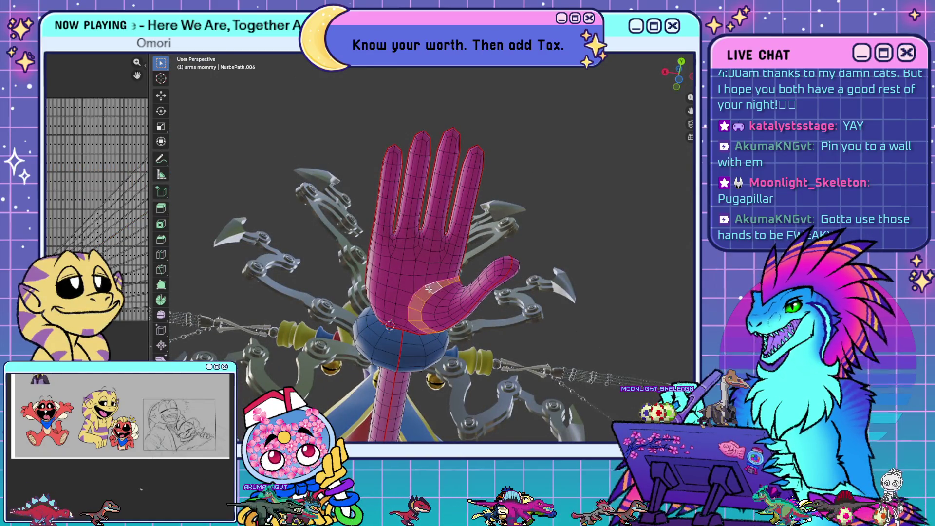
left_click(425, 269, "alt+shift")
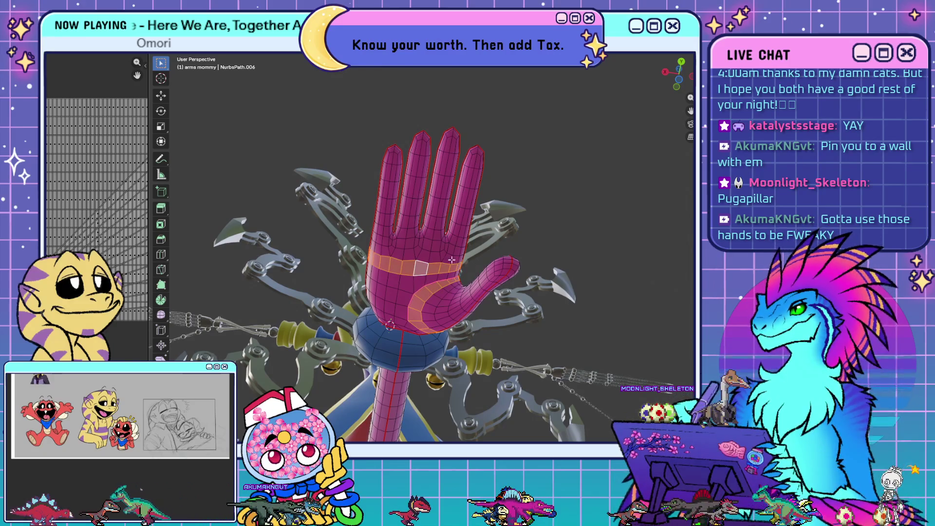
middle_click_drag(383, 258, 407, 242)
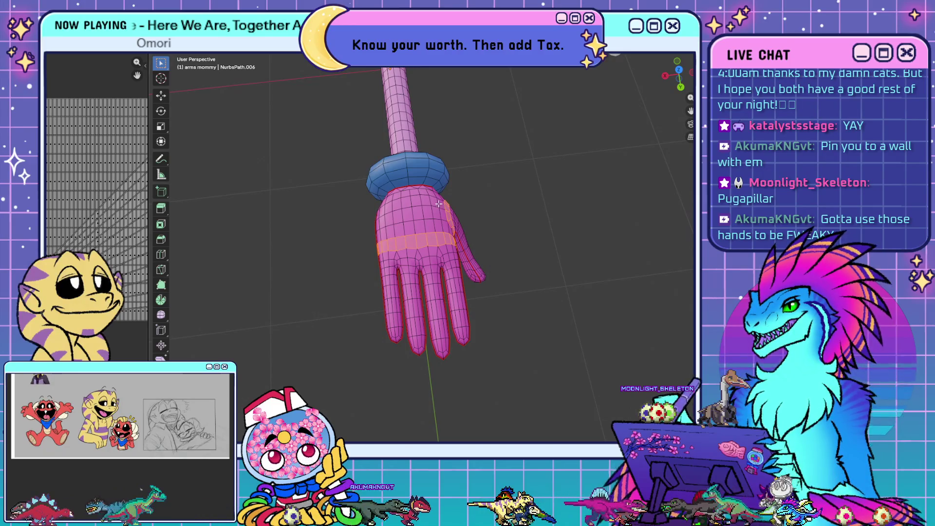
mouse_move(396, 299)
middle_mouse_down()
mouse_move(462, 196)
mouse_move(398, 224)
middle_mouse_up()
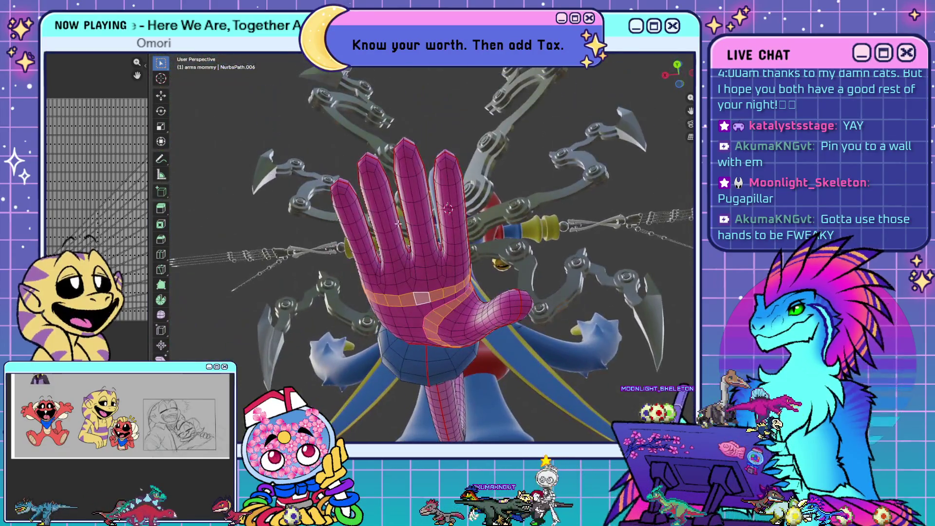
left_click(342, 192, "alt+shift")
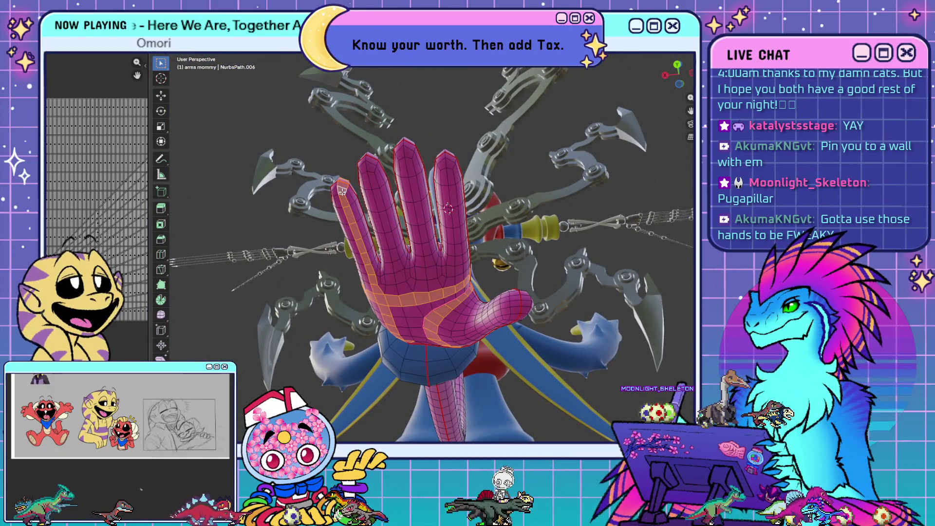
left_click(371, 170, "alt+shift")
left_click(407, 157, "alt+shift")
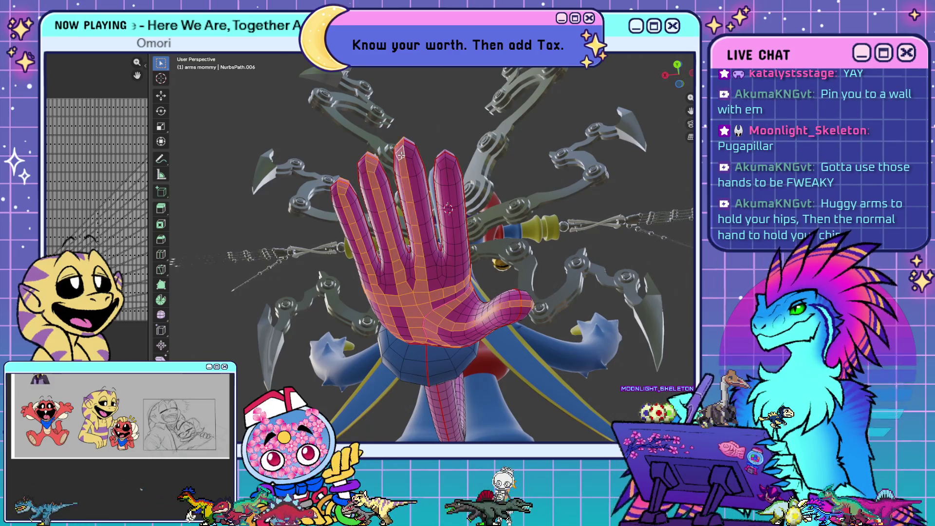
left_click(444, 167, "alt+shift")
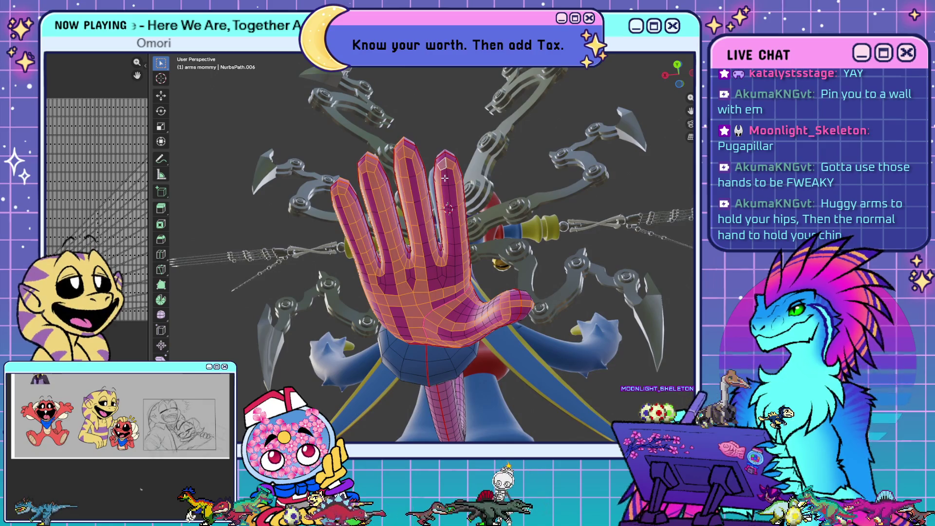
mouse_move(462, 333)
middle_mouse_down()
mouse_move(488, 379)
mouse_move(455, 415)
mouse_move(661, 357)
mouse_move(566, 358)
middle_mouse_up()
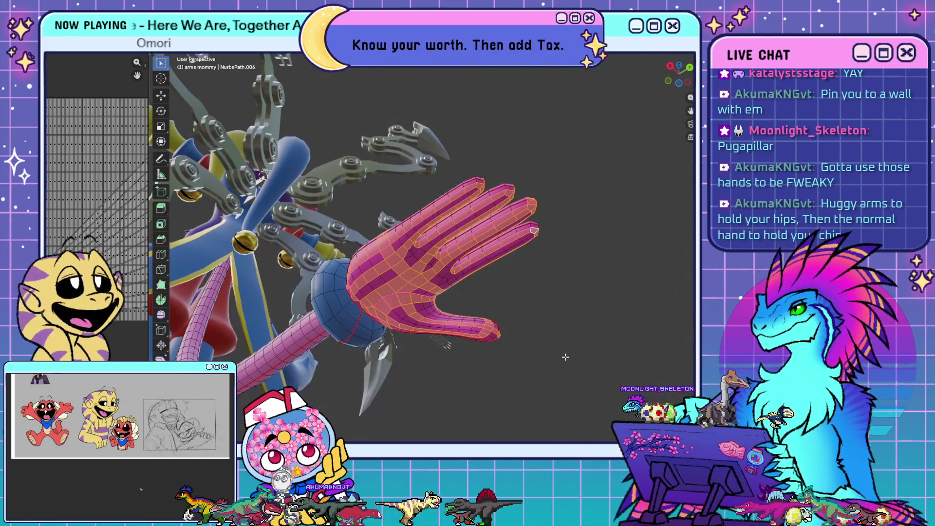
left_click(547, 319)
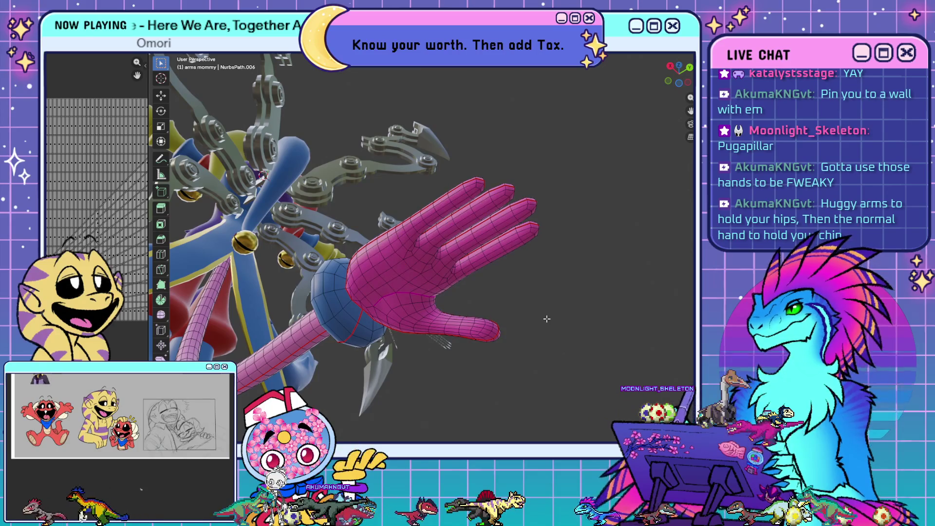
- Leave curve Edit Mode on NurbsPath.006 and select the arms mommy object
mouse_move(523, 312)
middle_mouse_down()
mouse_move(417, 324)
mouse_move(473, 273)
middle_mouse_up()
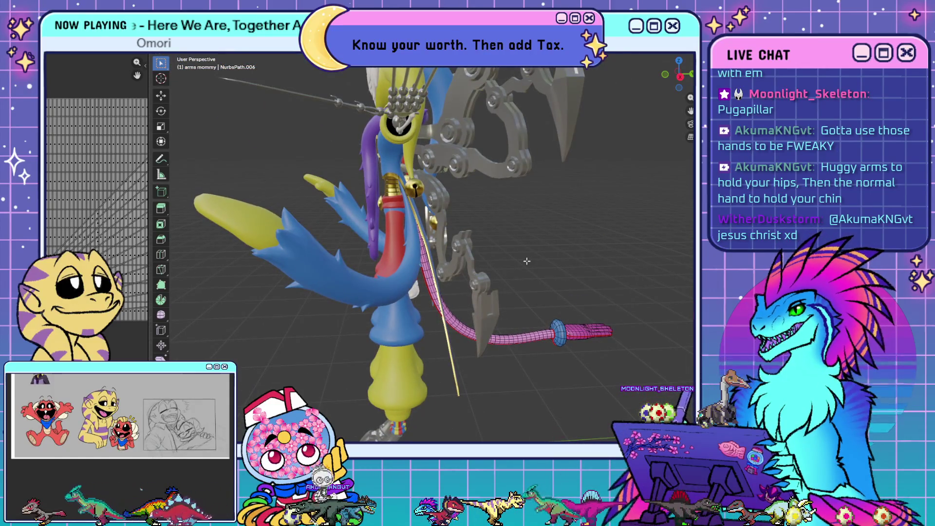
mouse_move(527, 261)
middle_mouse_down()
mouse_move(465, 304)
mouse_move(428, 307)
mouse_move(469, 315)
mouse_move(471, 297)
middle_mouse_up()
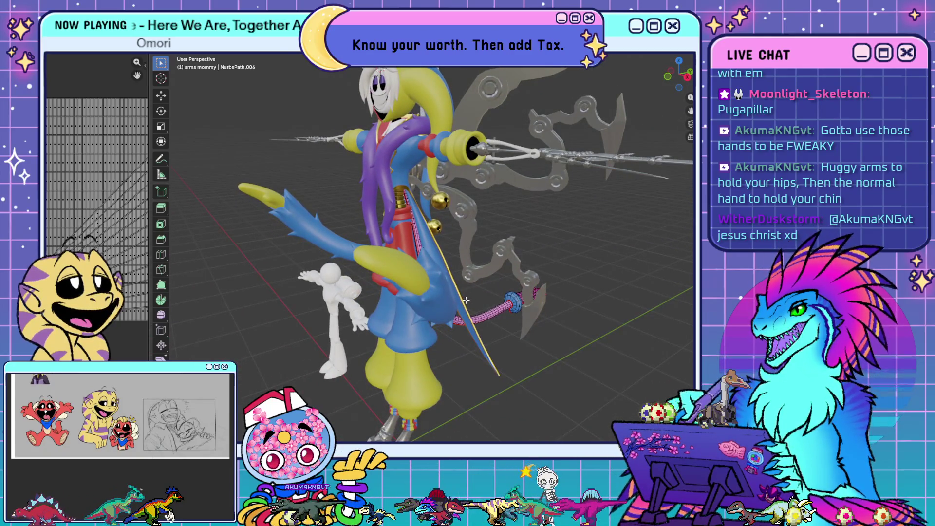
key("Tab")
left_click(415, 200)
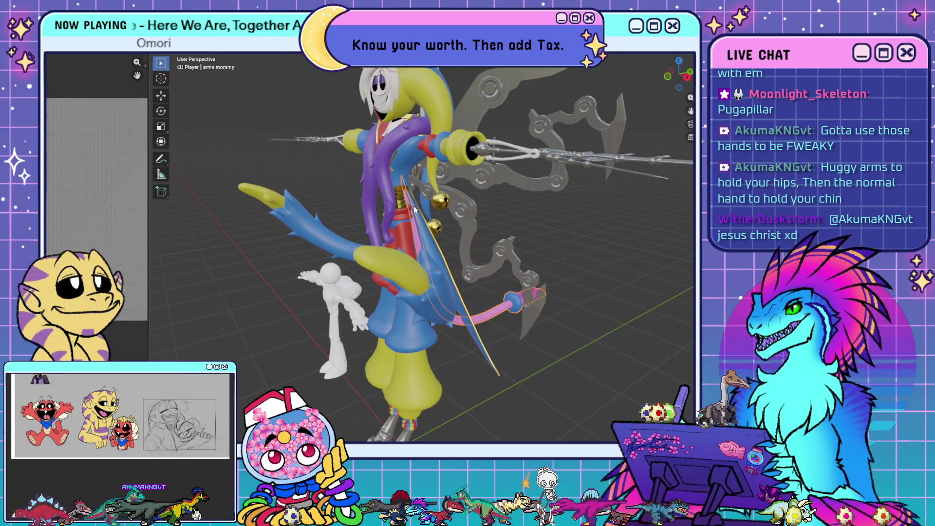
- Orbit around the jester to inspect it from the side, above, front and down to its legs
middle_click_drag(413, 206, 392, 201)
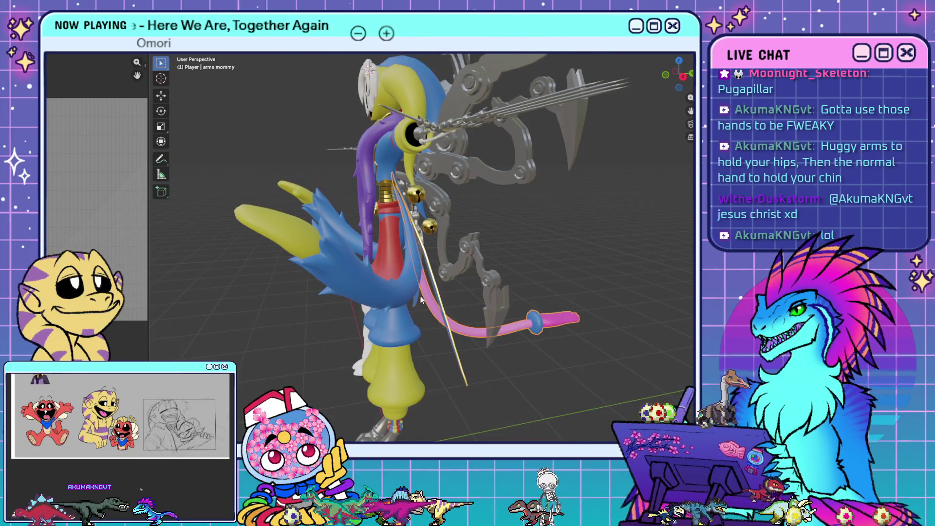
scroll(422, 299, "up", 6)
mouse_move(467, 331)
middle_mouse_down()
mouse_move(483, 268)
mouse_move(462, 246)
mouse_move(547, 265)
mouse_move(503, 260)
mouse_move(468, 344)
mouse_move(533, 262)
mouse_move(474, 275)
middle_mouse_up()
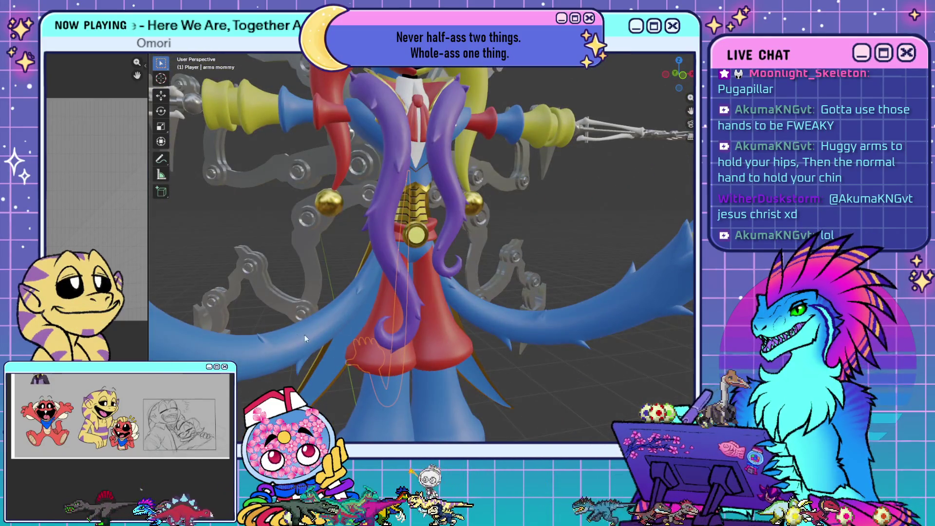
scroll(361, 312, "down", 6)
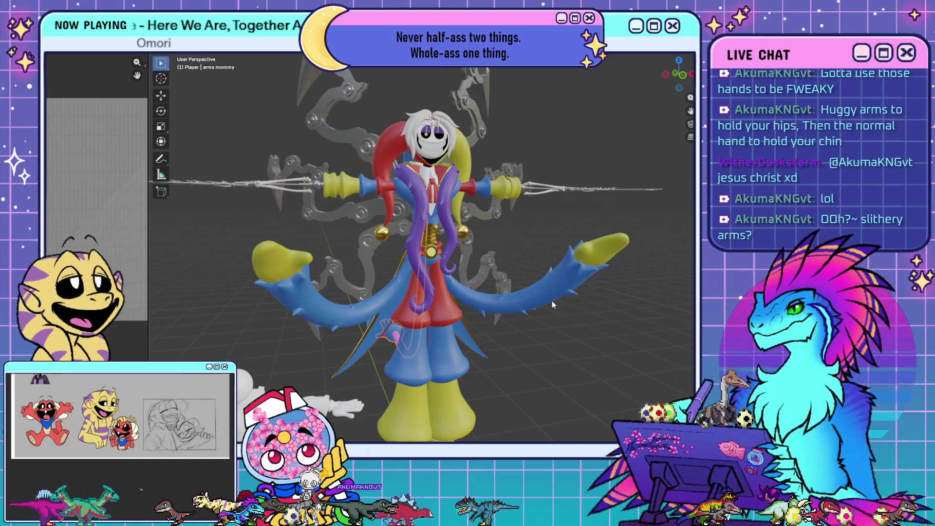
scroll(465, 319, "up", 2)
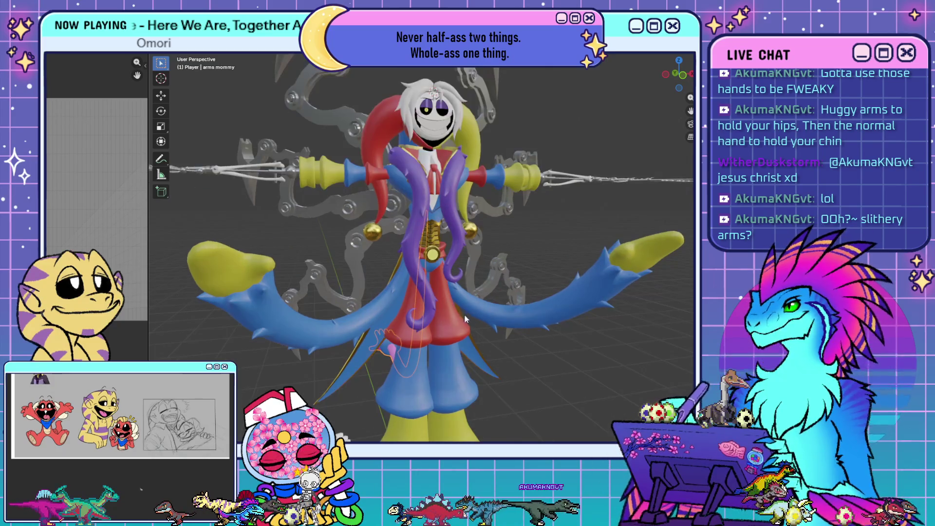
mouse_move(511, 319)
middle_mouse_down()
mouse_move(498, 282)
mouse_move(481, 276)
mouse_move(466, 288)
mouse_move(409, 293)
mouse_move(404, 270)
mouse_move(440, 276)
middle_mouse_up()
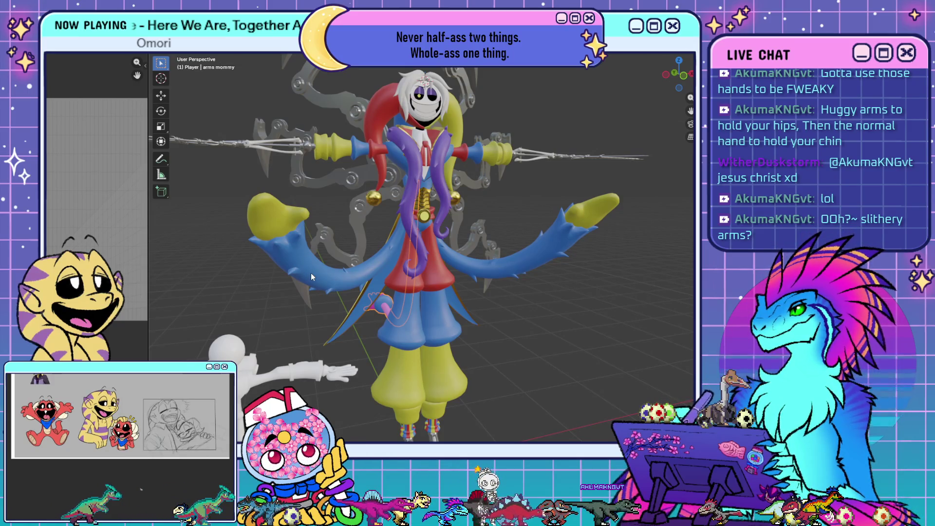
mouse_move(520, 316)
middle_mouse_down()
mouse_move(538, 315)
mouse_move(363, 327)
mouse_move(367, 380)
mouse_move(472, 365)
mouse_move(521, 346)
middle_mouse_up()
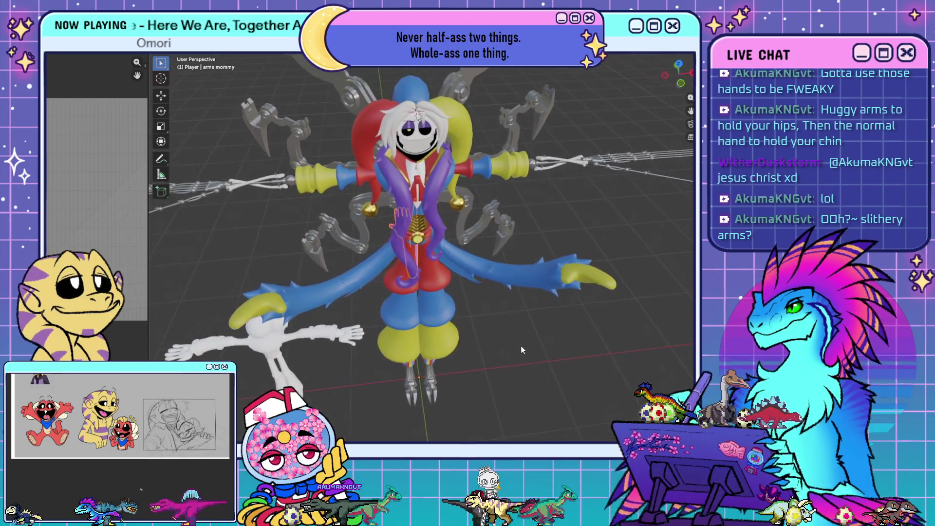
mouse_move(457, 300)
middle_mouse_down()
mouse_move(451, 268)
mouse_move(482, 268)
mouse_move(547, 307)
middle_mouse_up()
mouse_move(410, 299)
middle_mouse_down()
mouse_move(454, 291)
mouse_move(381, 296)
middle_mouse_up()
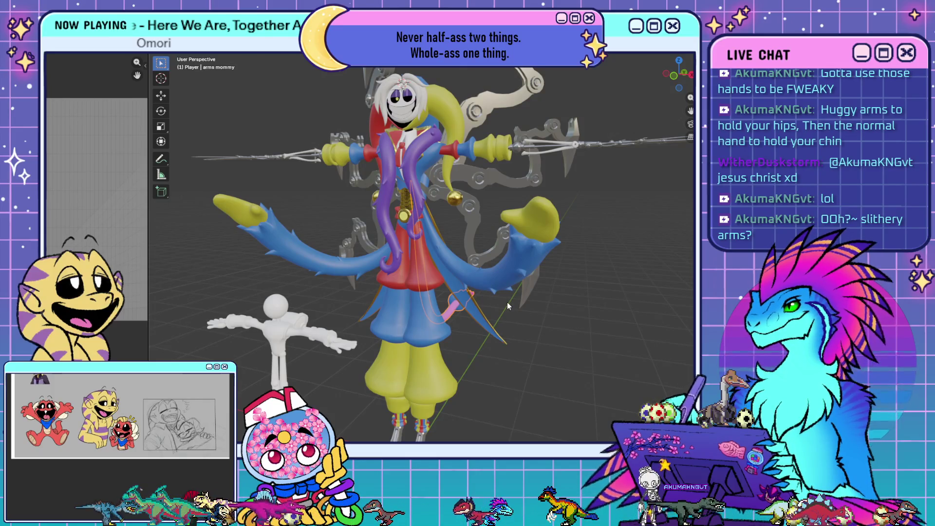
middle_click_drag(506, 306, 486, 210, "shift")
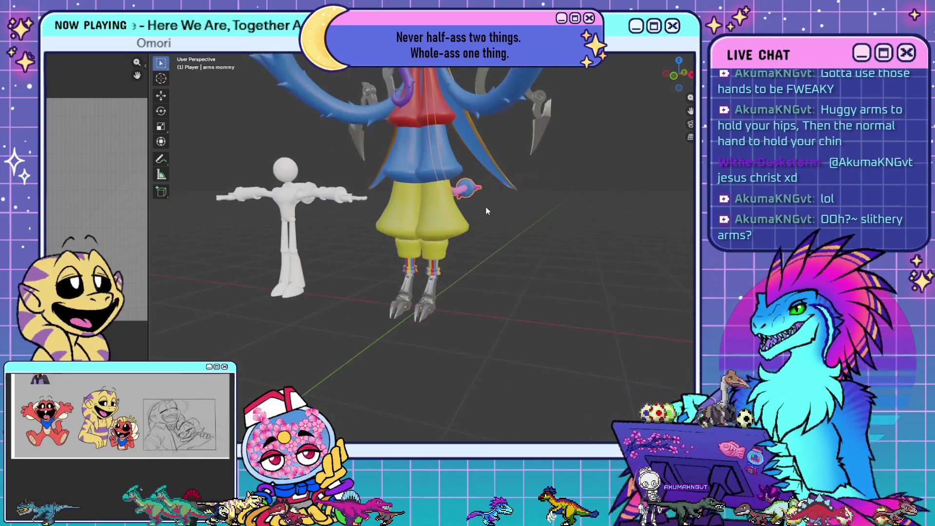
scroll(486, 210, "up", 8)
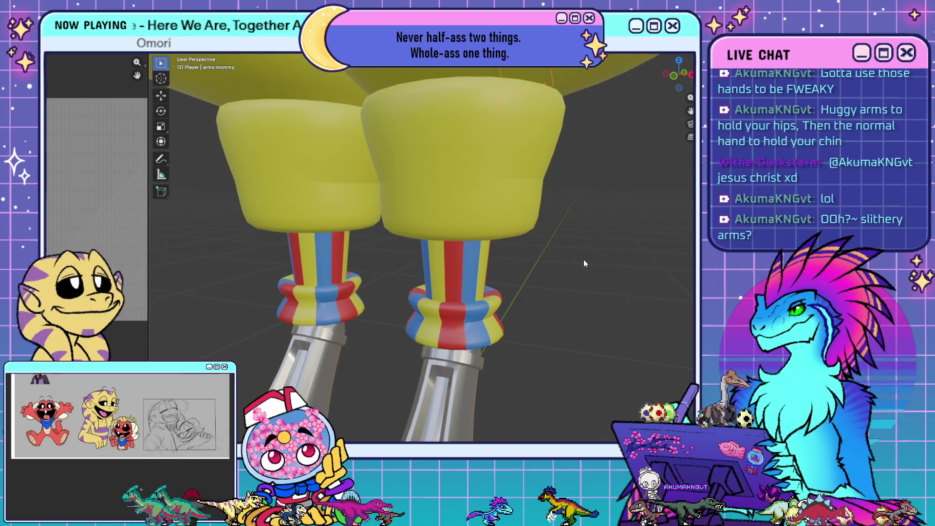
mouse_move(585, 263)
middle_mouse_down()
mouse_move(606, 282)
mouse_move(625, 278)
middle_mouse_up()
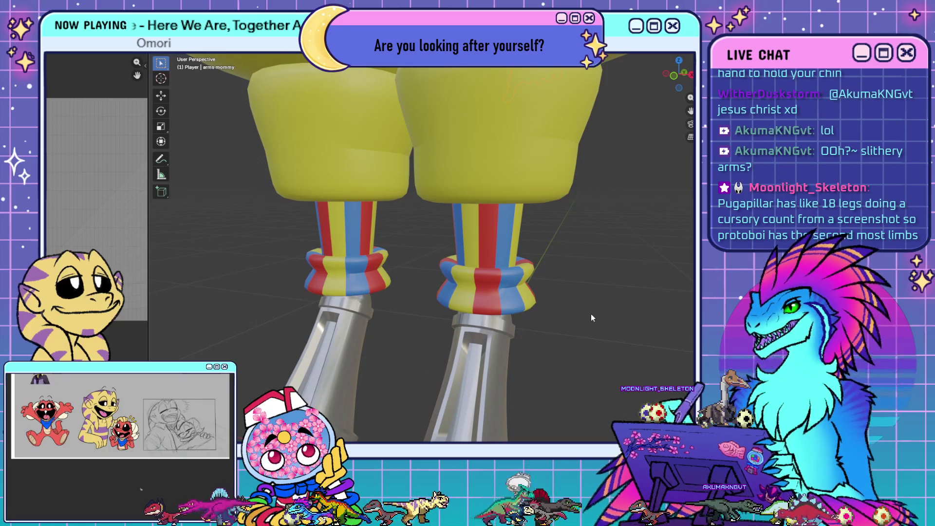
scroll(592, 308, "down", 3)
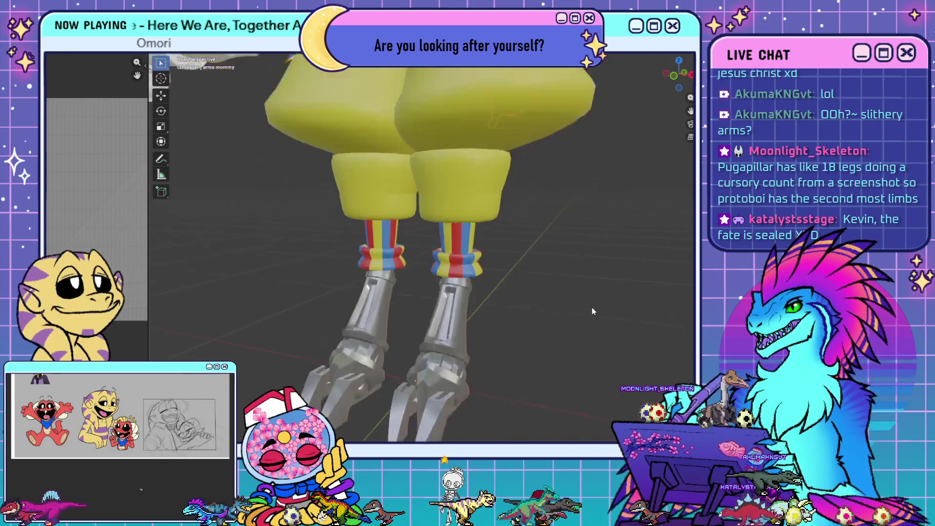
scroll(571, 193, "down", 3)
scroll(572, 293, "up", 2)
scroll(560, 302, "down", 5)
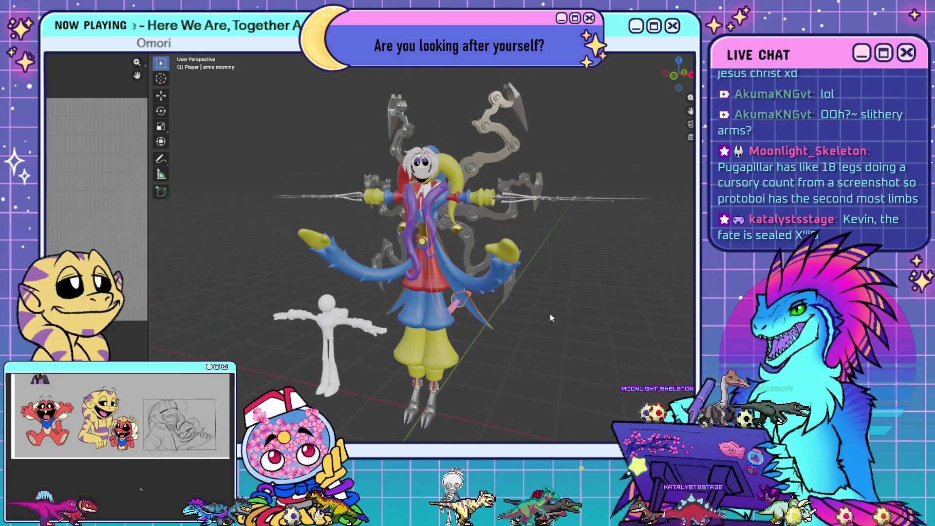
scroll(541, 303, "up", 3)
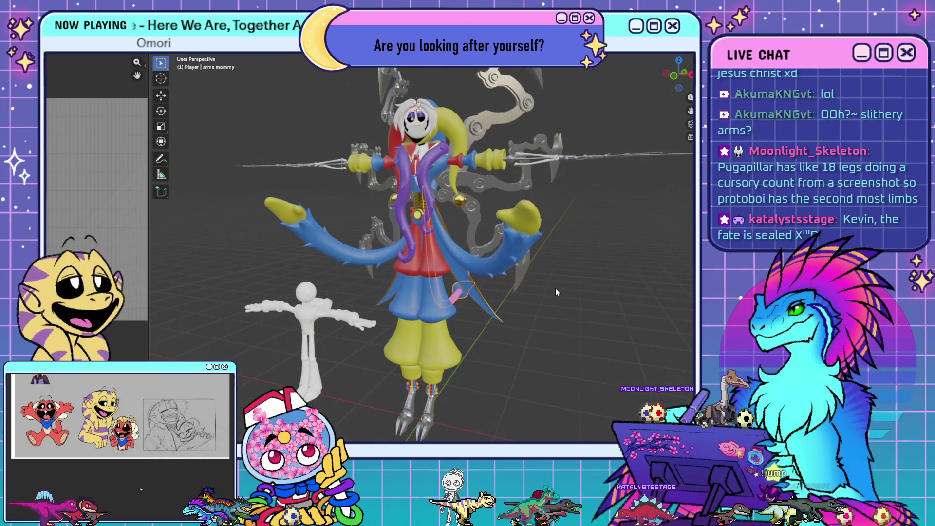
- Quit Blender without saving the changes to 7 uvs.blend
scroll(556, 291, "down", 1)
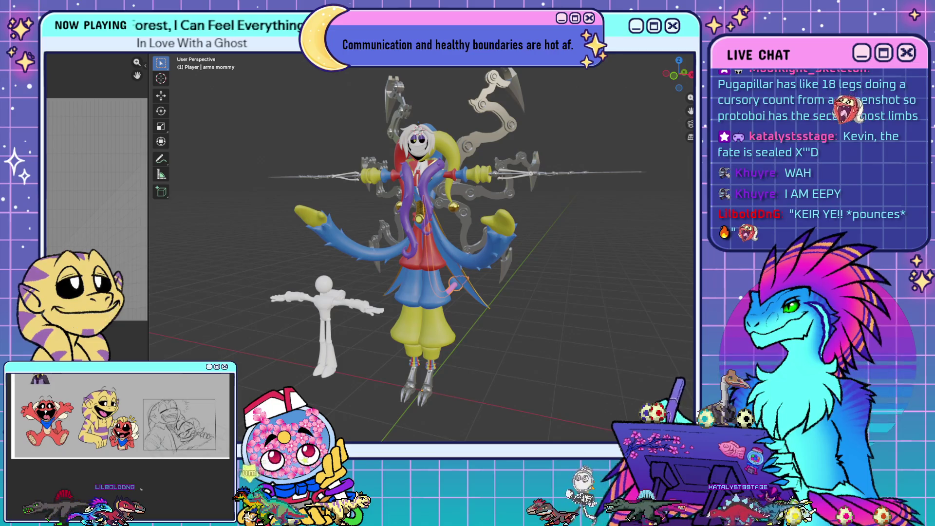
mouse_move(43, 421)
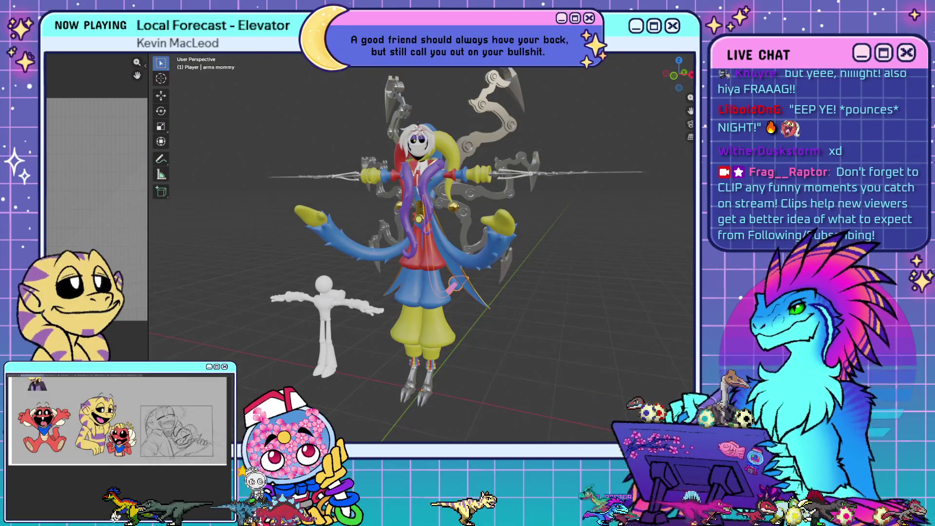
key("ctrl+q")
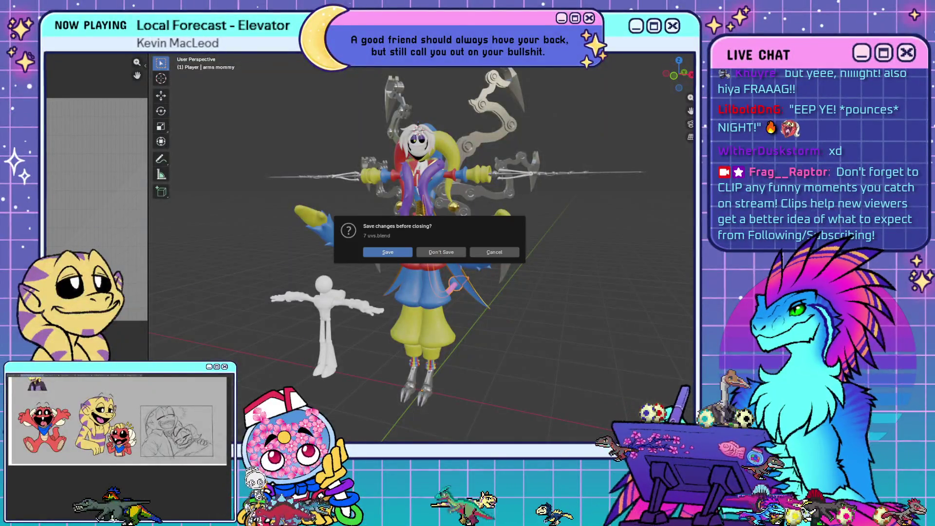
left_click(430, 252)
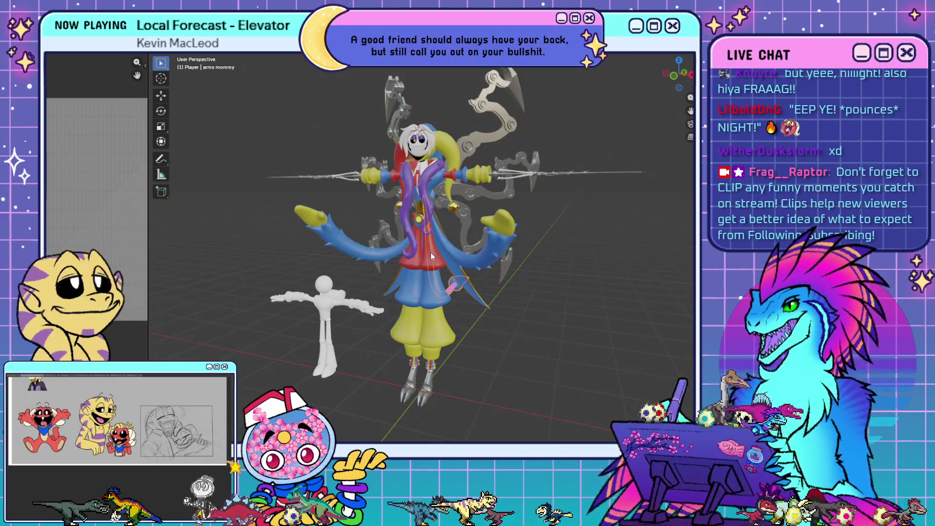